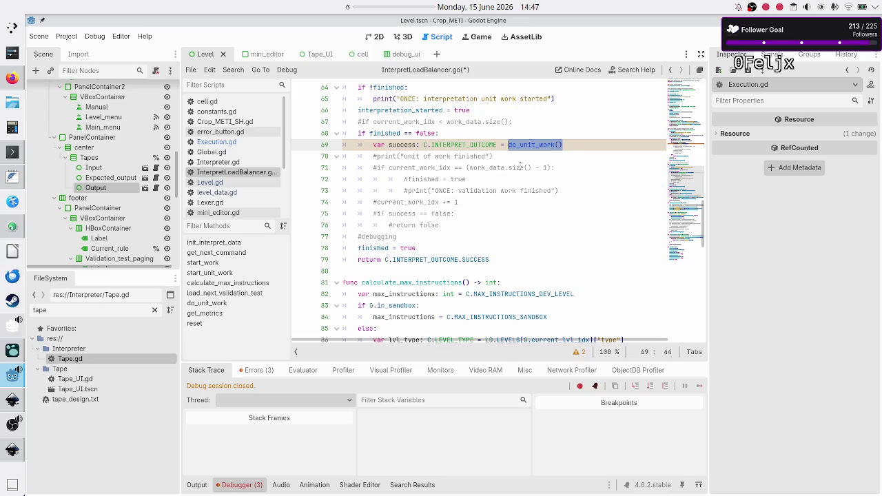
Replace line 69's C.INTERPRET_OUTCOME type hint with bool, after briefly trying Dictionary.
click(573, 145)
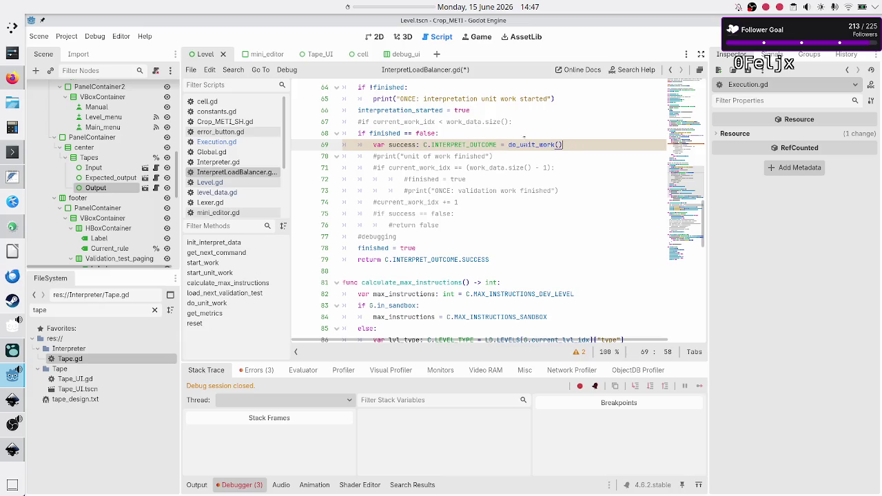
click(496, 145)
key(BackSpace)
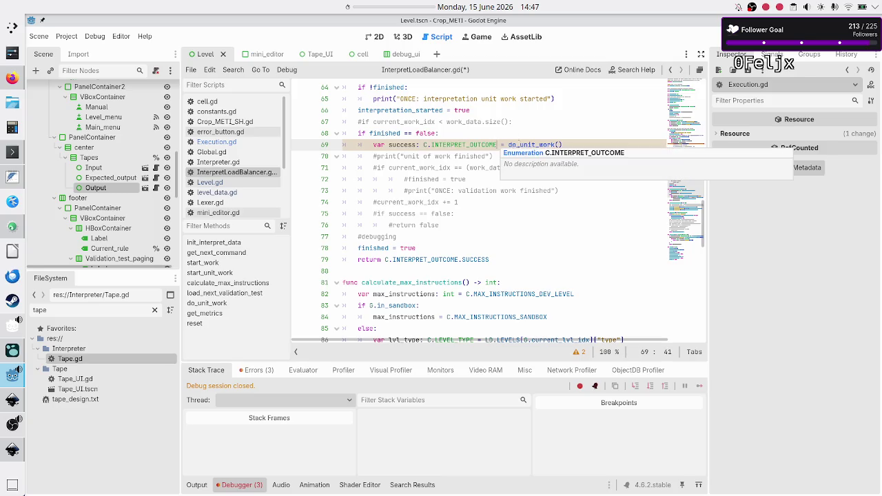
key(BackSpace)
key(BackSpace)
key(BackSpace)
text(Doc)
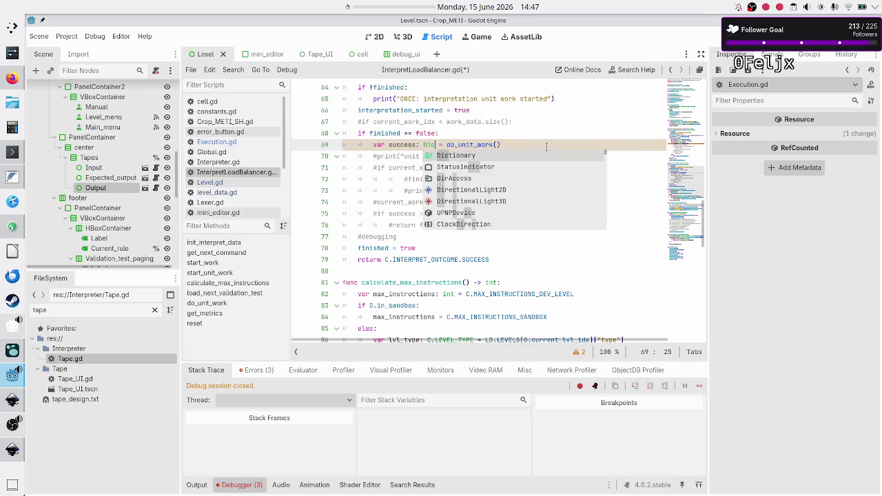
key(Return)
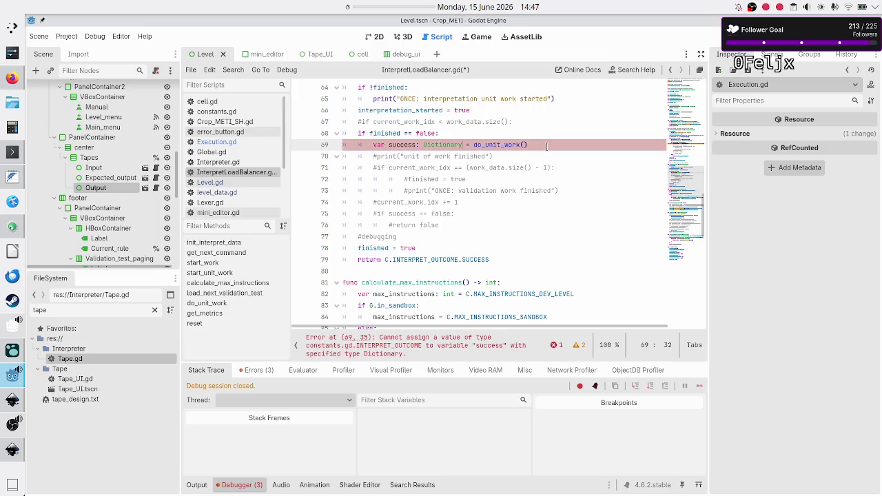
key(BackSpace)
key(BackSpace)
key(BackSpace)
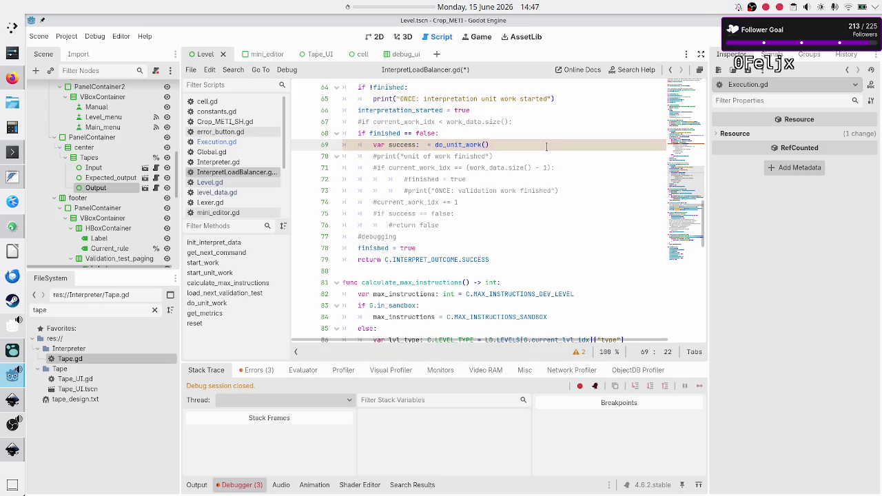
text(b)
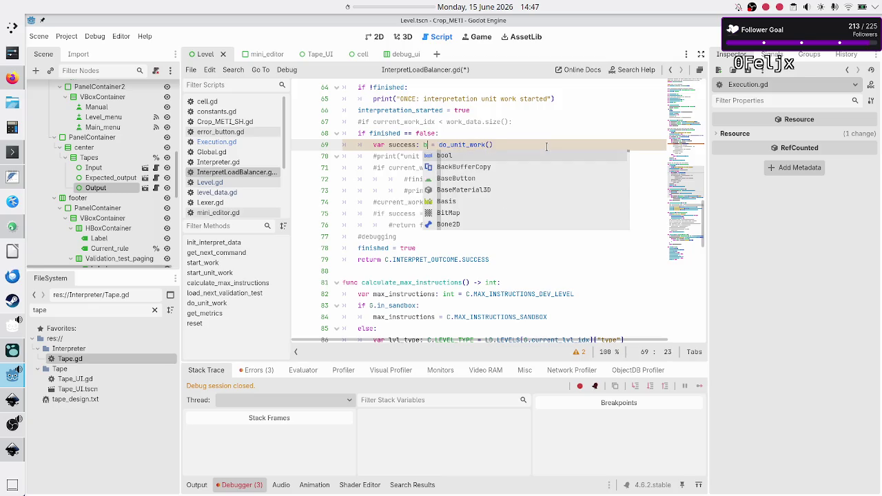
text(ool)
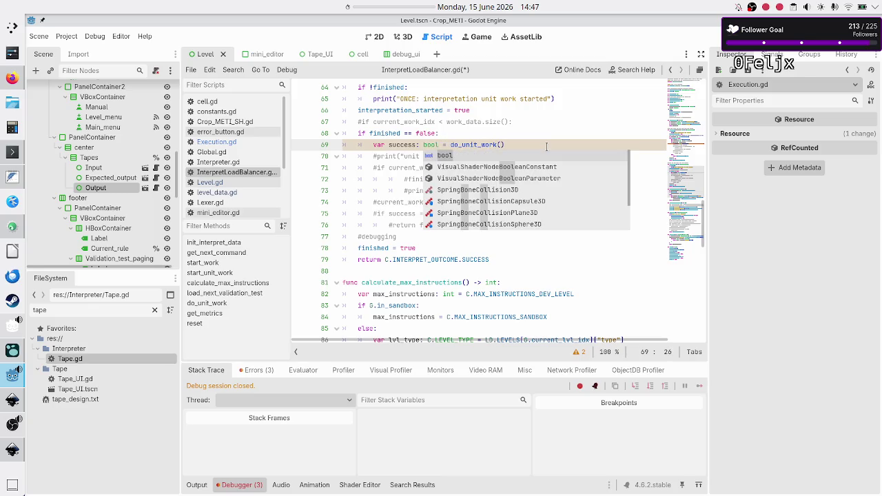
key(Escape)
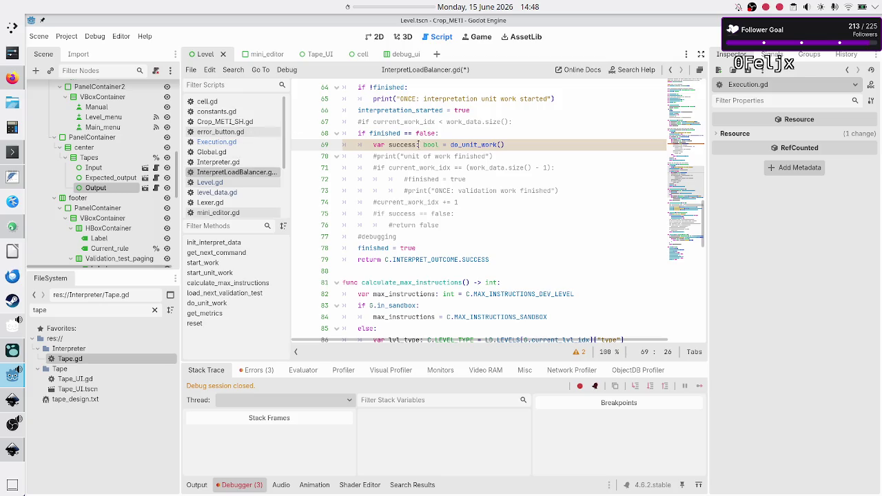
click(217, 112)
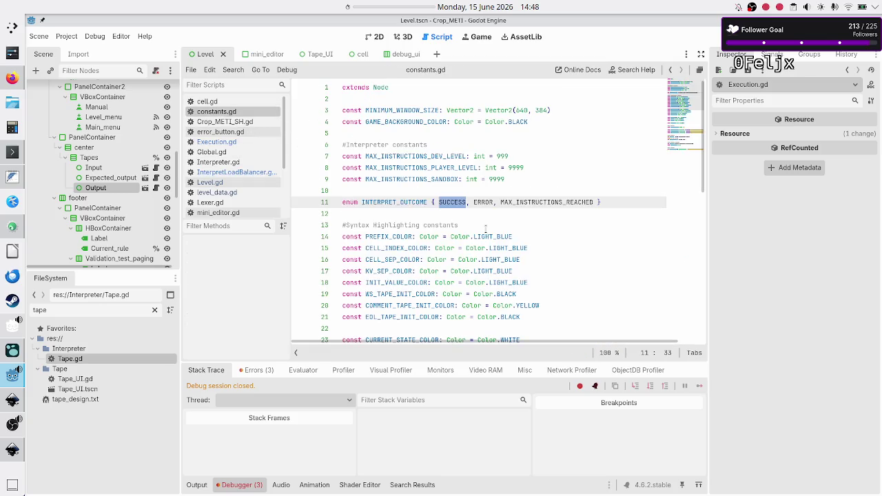
drag(604, 202, 429, 202)
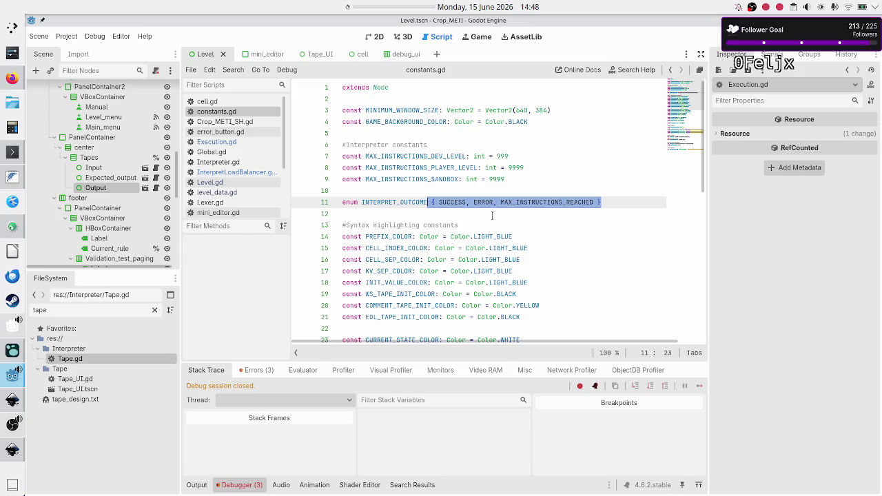
click(455, 200)
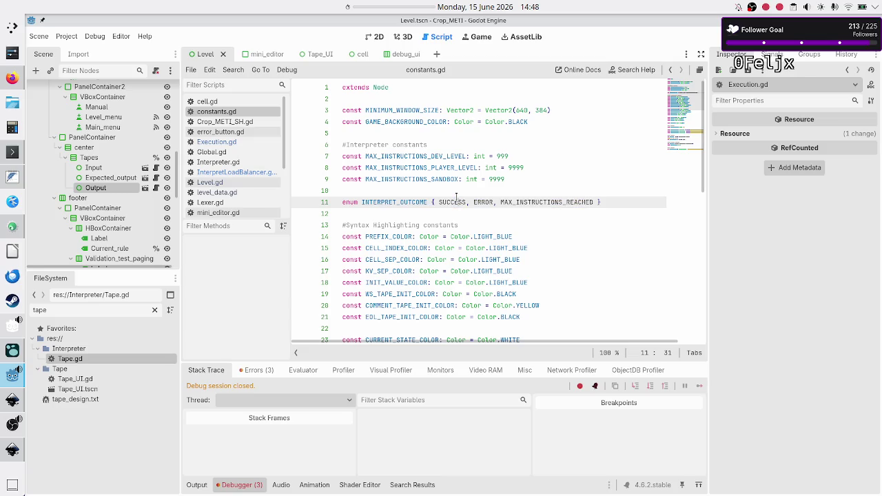
double_click(455, 201)
double_click(486, 201)
double_click(449, 201)
click(479, 202)
double_click(478, 202)
click(230, 142)
click(238, 162)
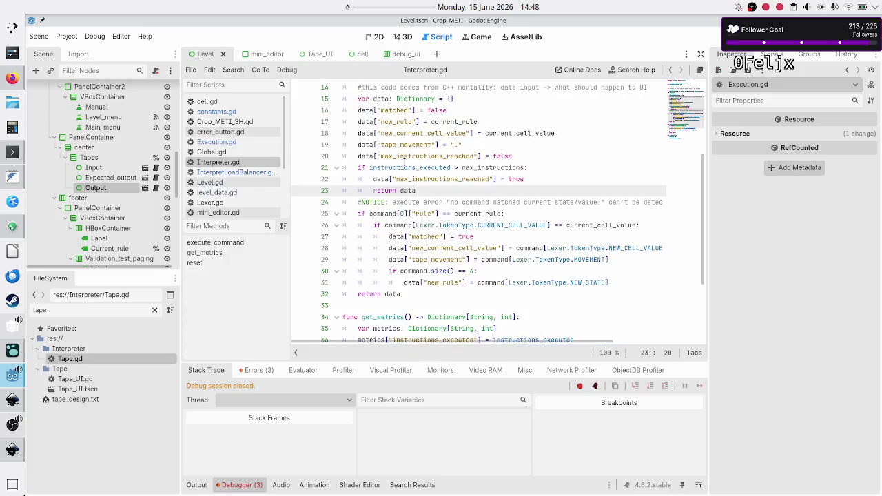
scroll(447, 168, up, 5)
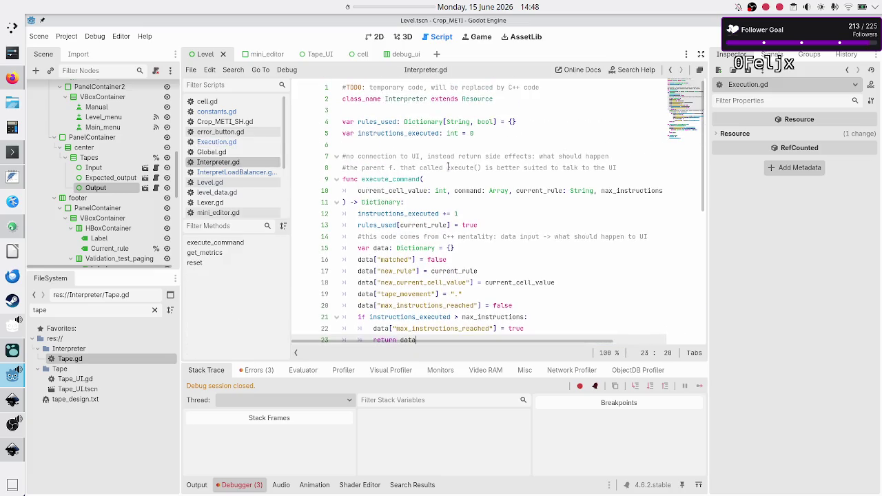
scroll(448, 168, down, 1)
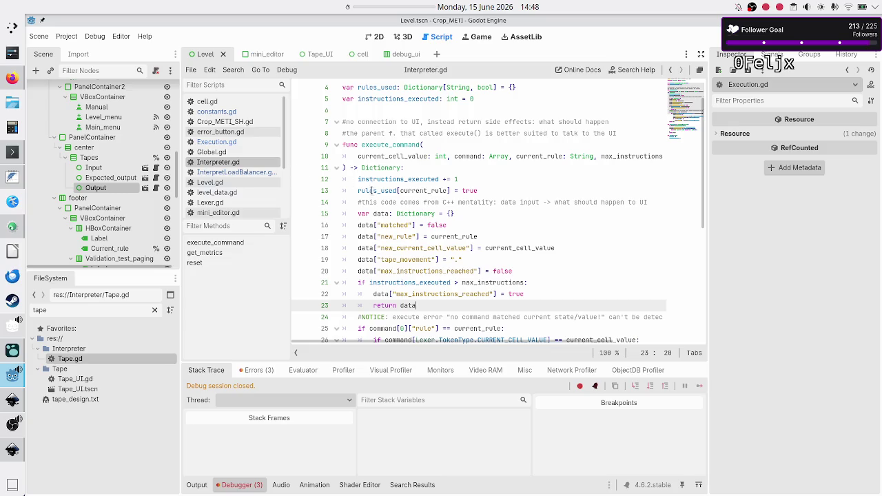
click(242, 172)
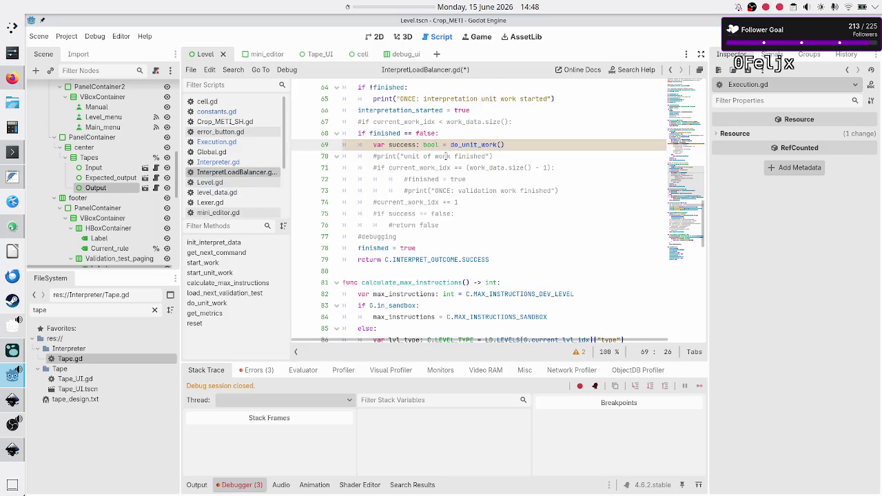
Retype the success variables on lines 69 and 48 from bool to C.INTERPRET_OUTCOME.
key(BackSpace)
key(BackSpace)
key(BackSpace)
text(C.INTERPRET_OUTCOME)
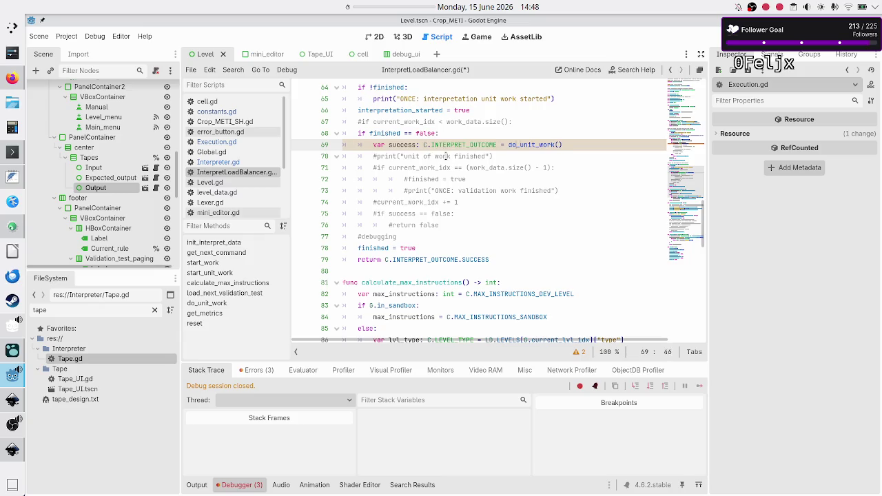
key(Home)
key(Left)
key(Home)
scroll(416, 199, up, 9)
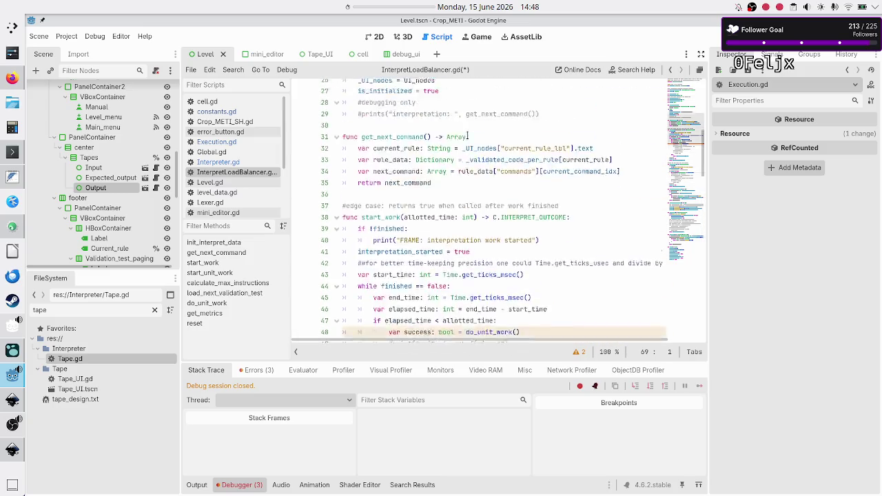
double_click(415, 202)
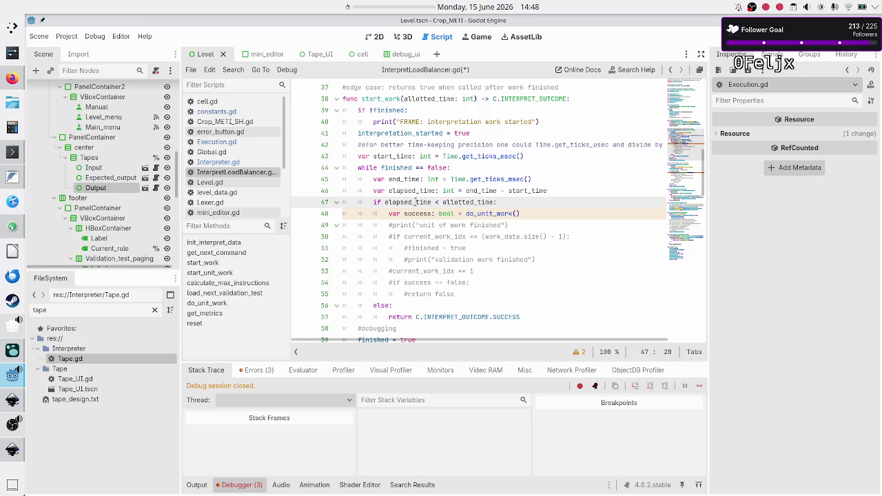
double_click(447, 214)
text(C.INTERPRET_OUTCOME)
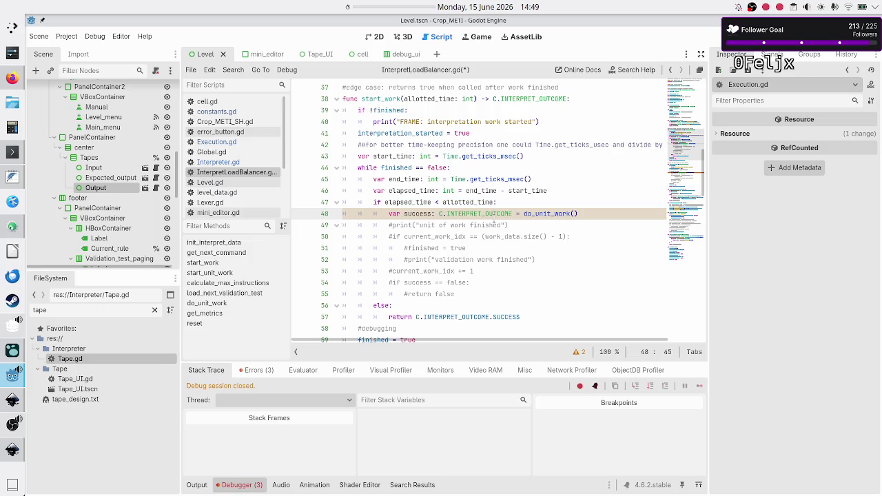
Look over the start_work and start_unit_work lines, save InterpretLoadBalancer.gd, and launch the debug game.
key(Up)
key(Up)
key(Up)
key(Down)
key(Down)
key(Down)
key(Up)
key(Down)
key(Down)
key(Down)
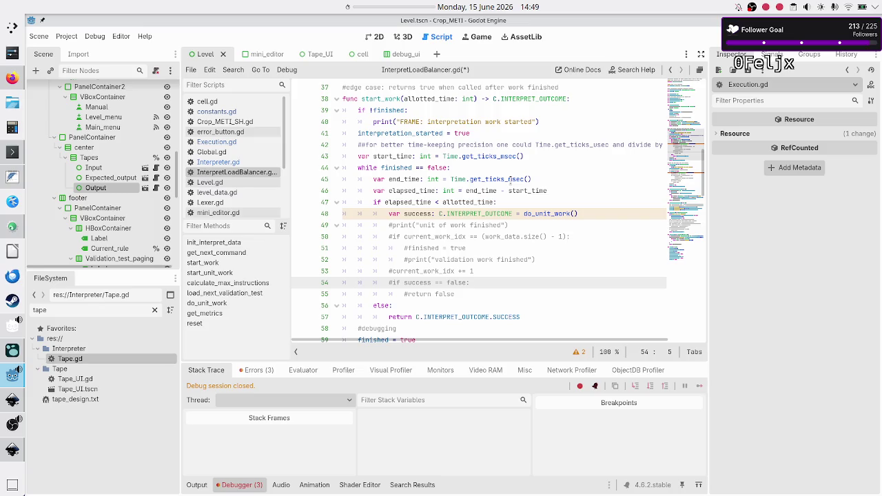
key(Down)
key(Down)
key(Down)
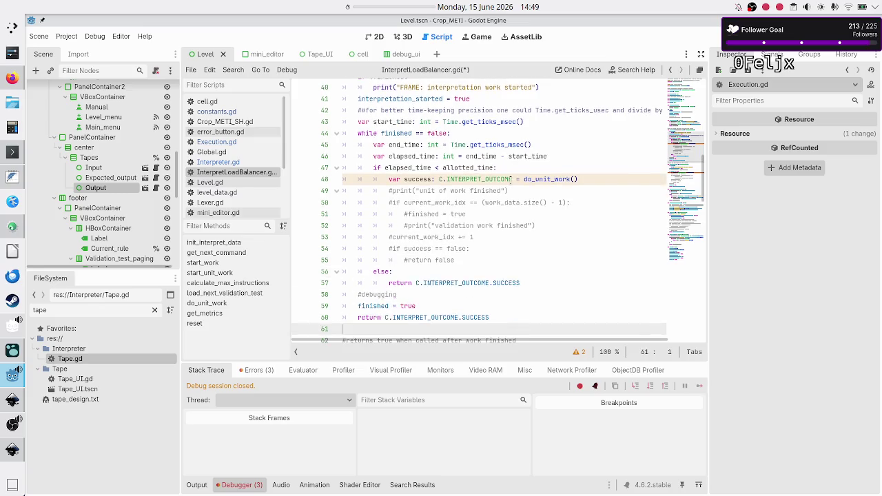
key(Down)
key(Down)
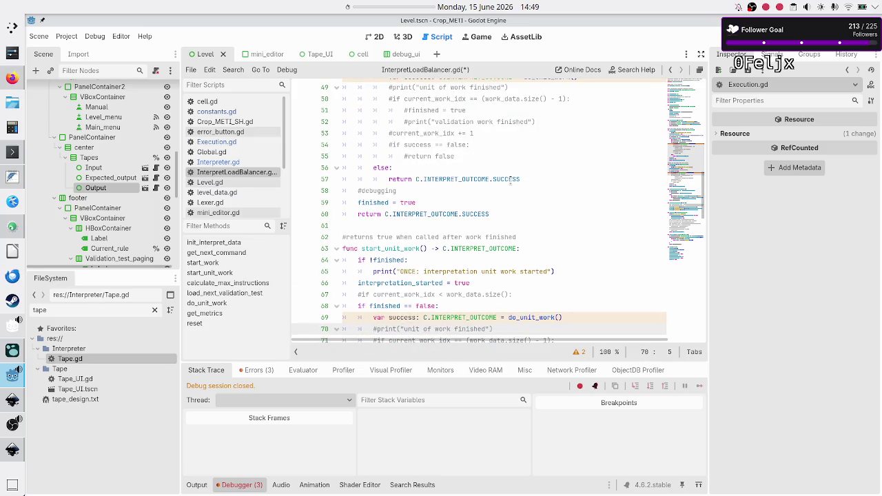
key(Down)
key(Down)
key(Down)
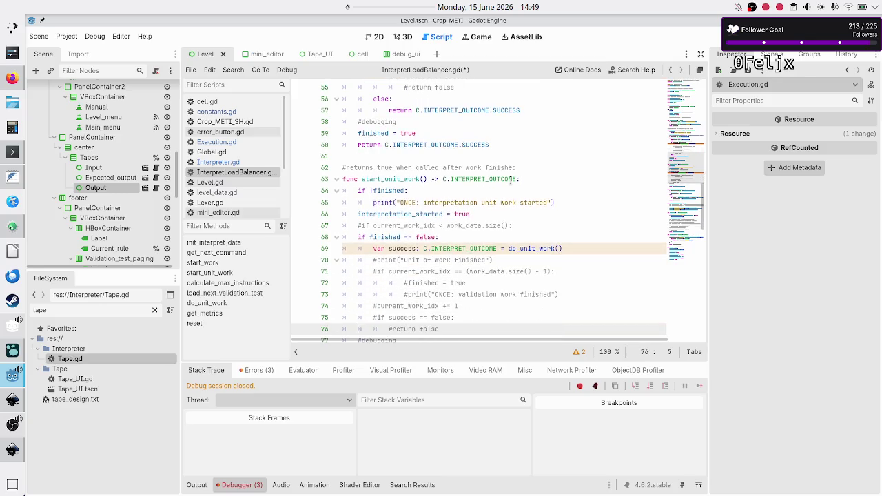
key(Down)
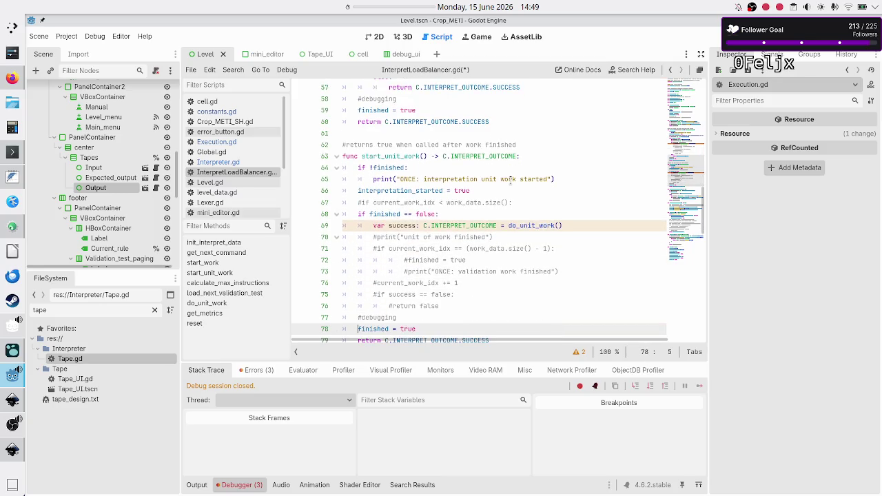
key(Down)
key(Down)
key(ctrl+s)
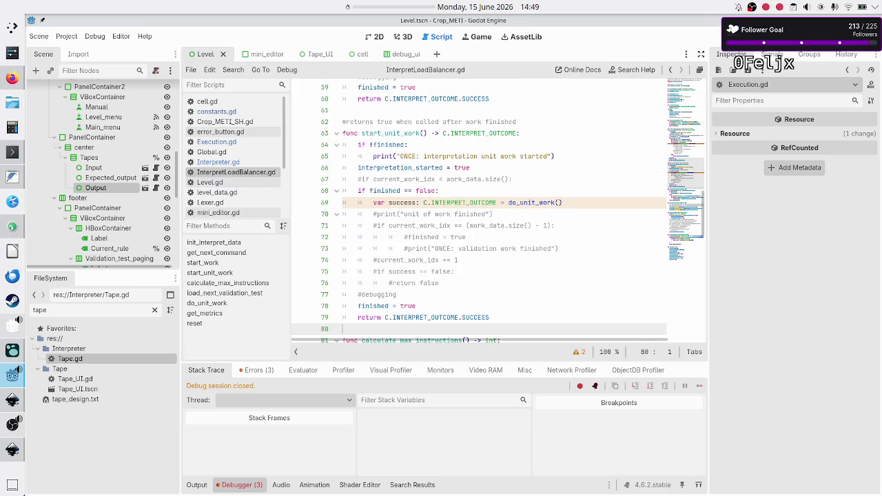
key(F6)
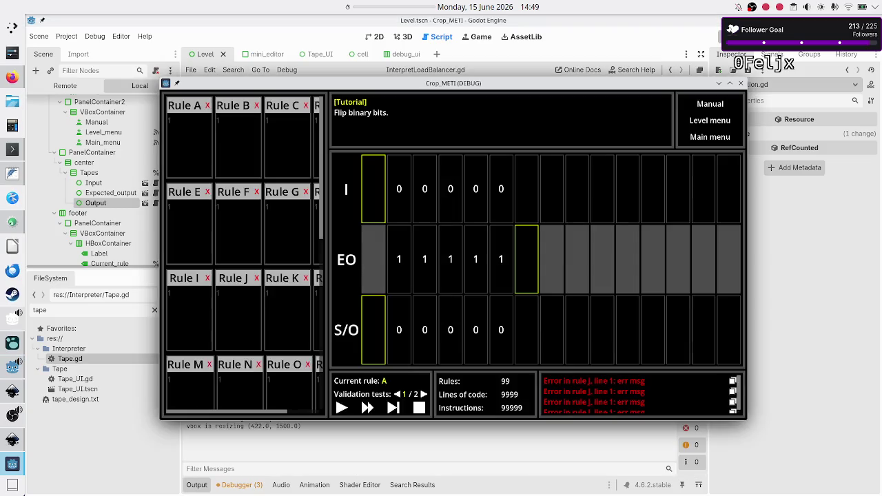
Advance the level one step in the debug game, then close the game window.
click(393, 408)
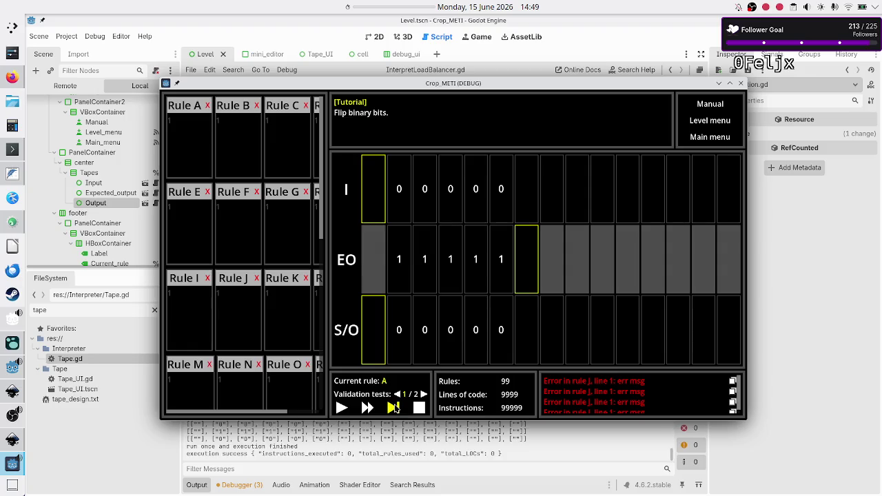
click(445, 439)
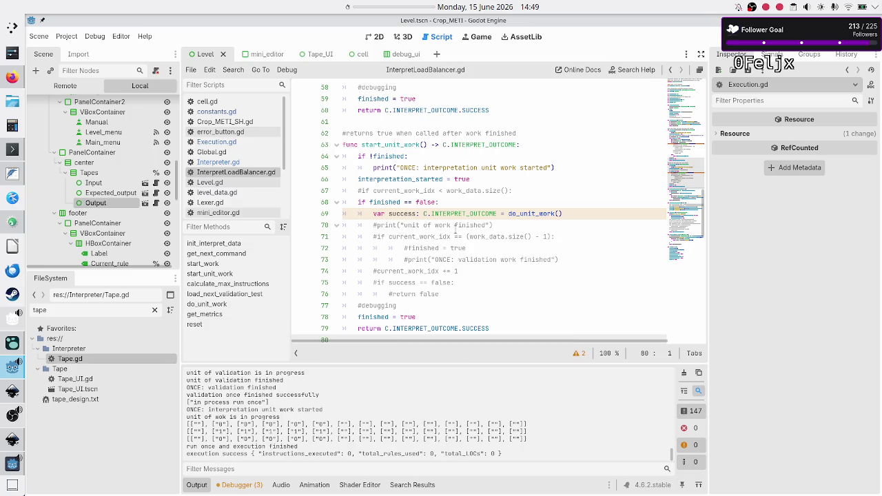
scroll(455, 230, up, 8)
scroll(456, 231, down, 8)
scroll(456, 232, down, 3)
scroll(455, 231, up, 10)
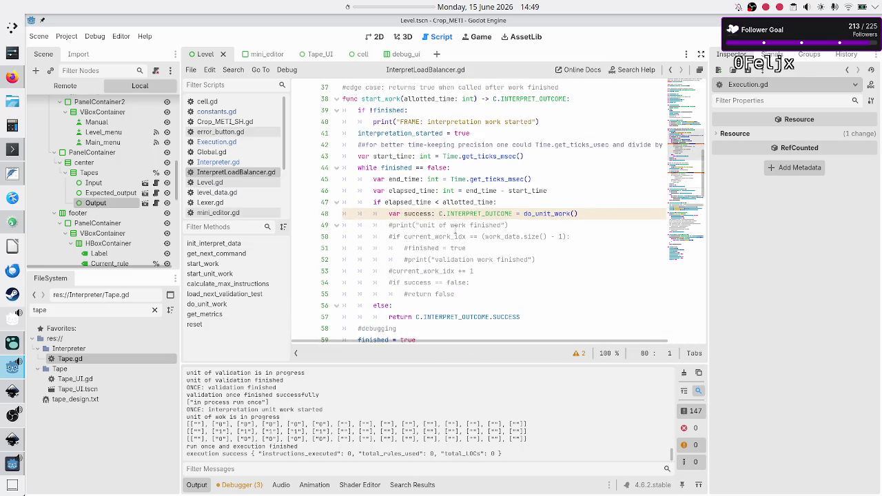
scroll(455, 232, down, 1)
scroll(455, 232, up, 2)
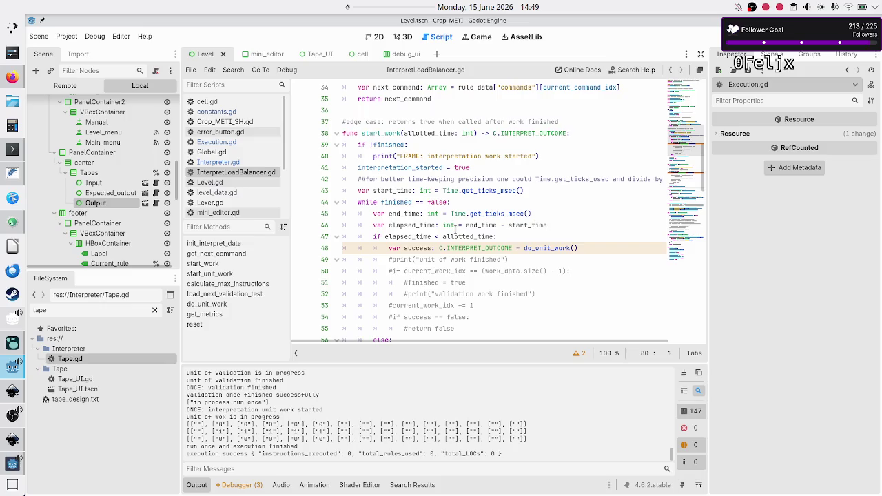
double_click(418, 167)
key(Left)
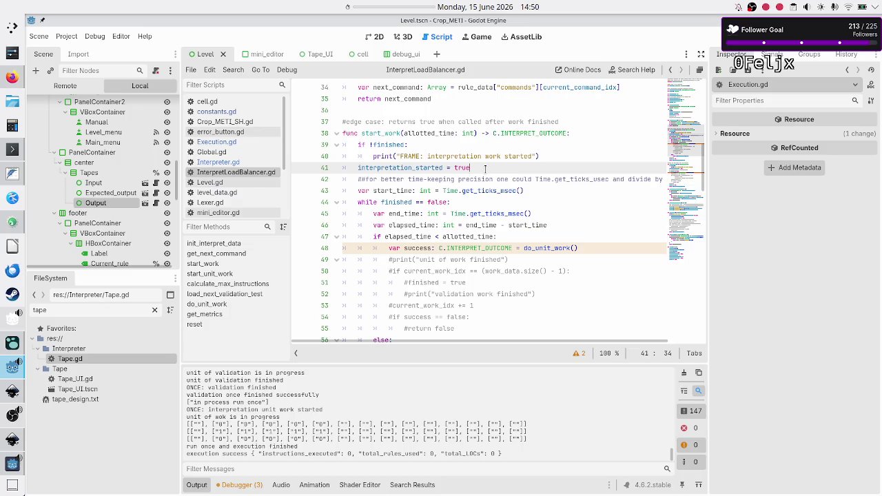
key(shift+End)
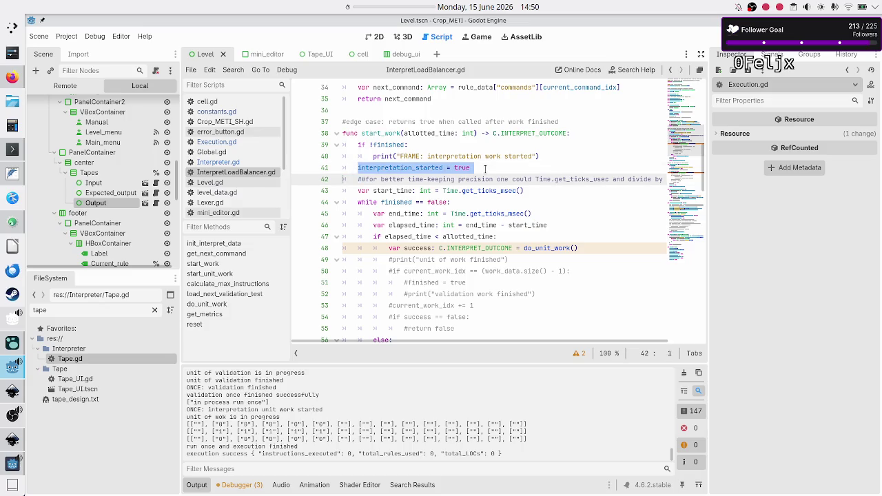
key(Right)
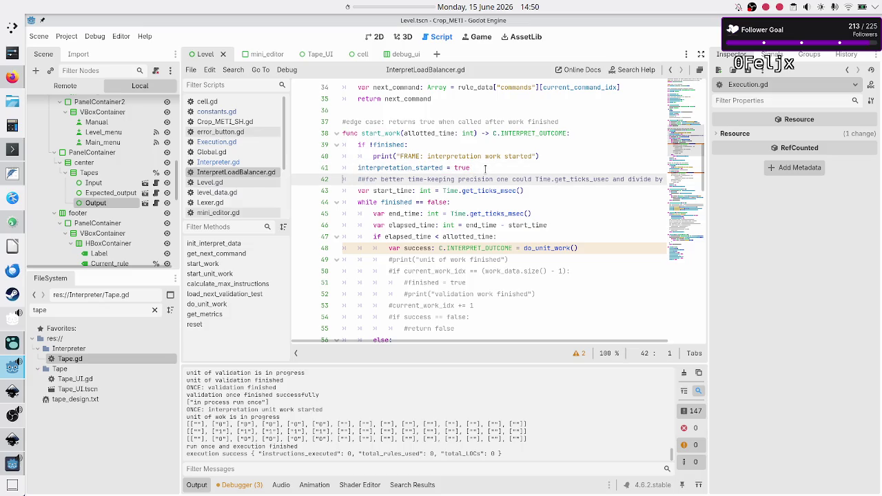
scroll(449, 196, down, 7)
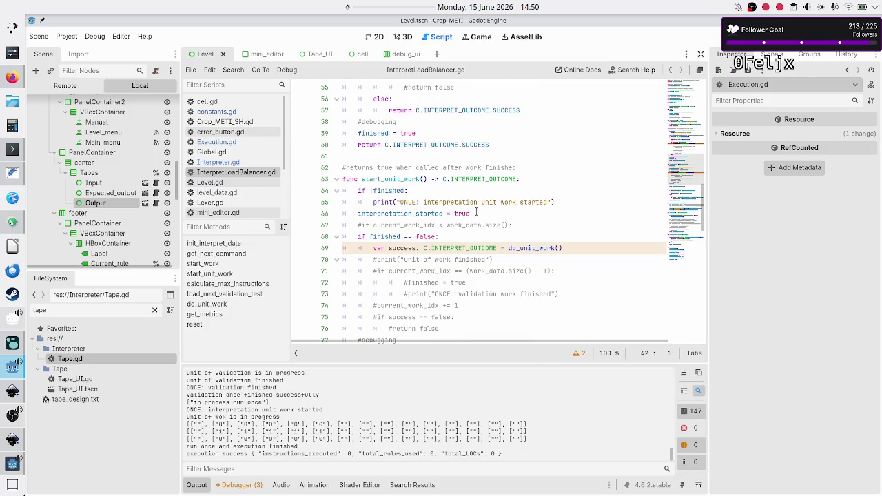
click(475, 213)
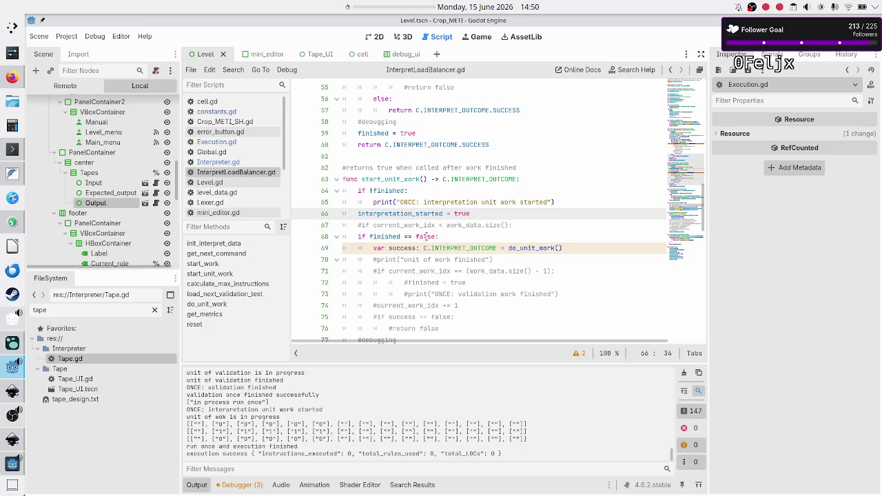
scroll(412, 262, down, 4)
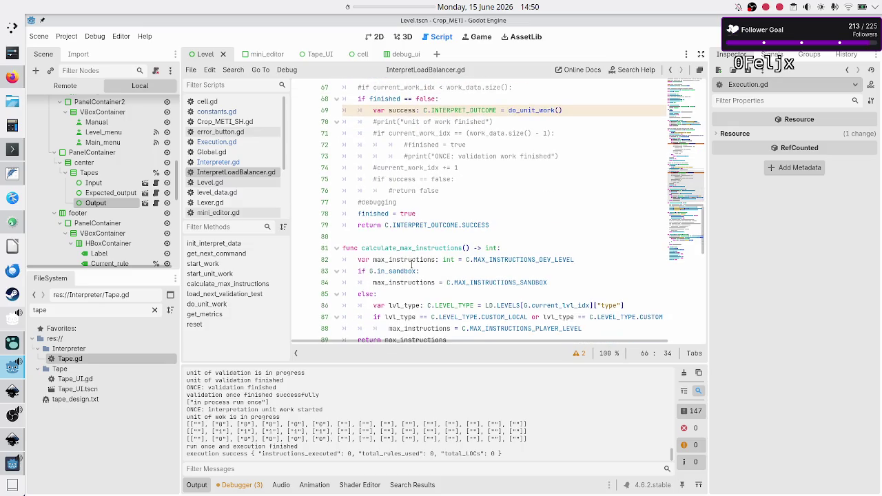
scroll(412, 264, up, 3)
scroll(412, 264, down, 6)
scroll(412, 264, down, 3)
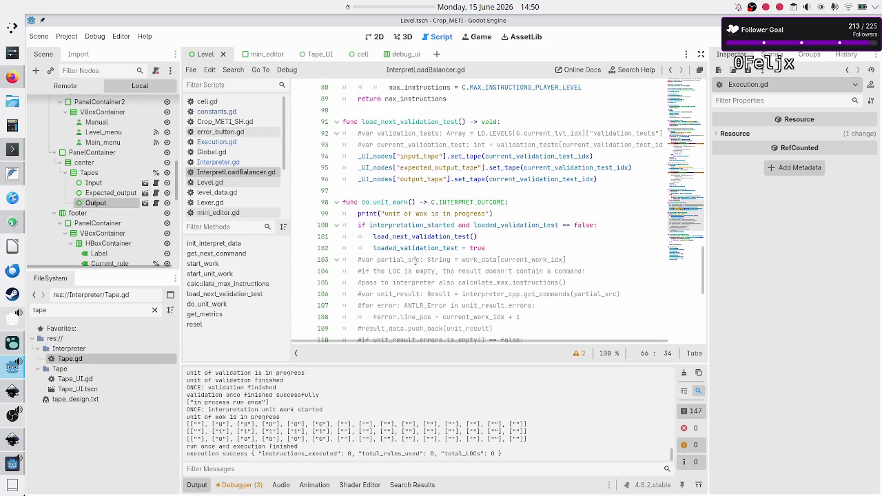
double_click(433, 224)
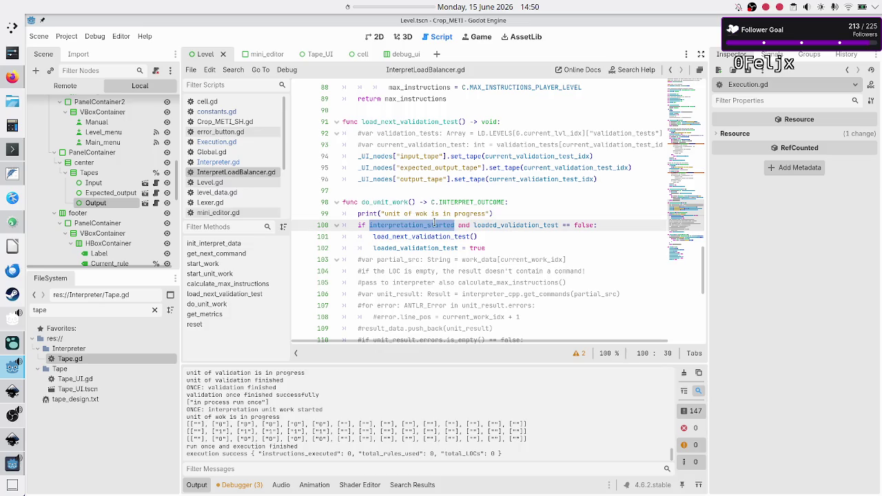
double_click(514, 225)
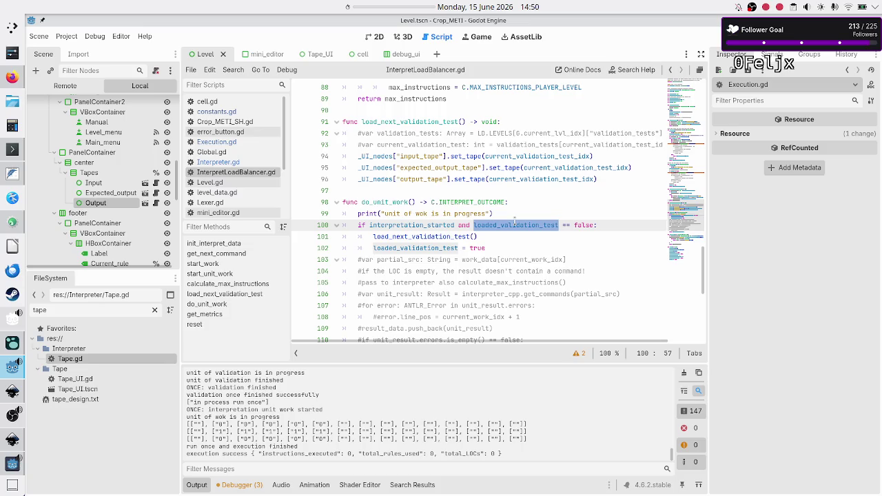
click(507, 203)
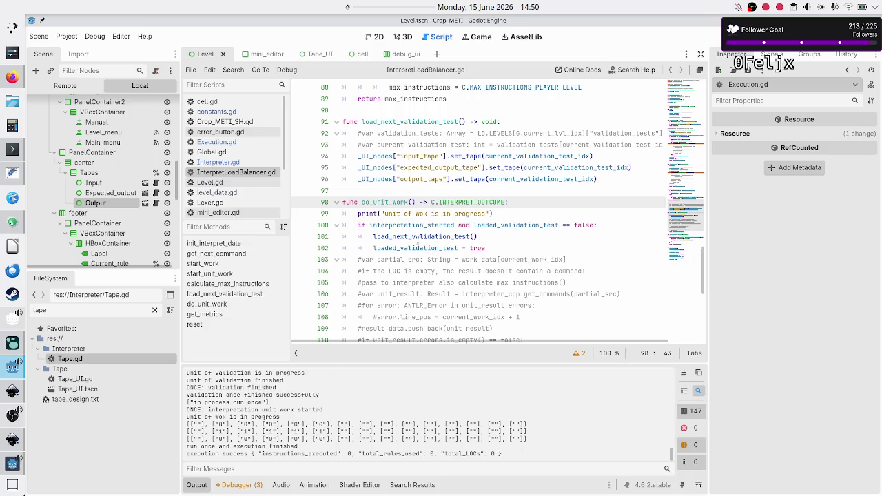
Open load_next_validation_test with '#print(current_validation_test_idx)', then save and run the game.
double_click(447, 236)
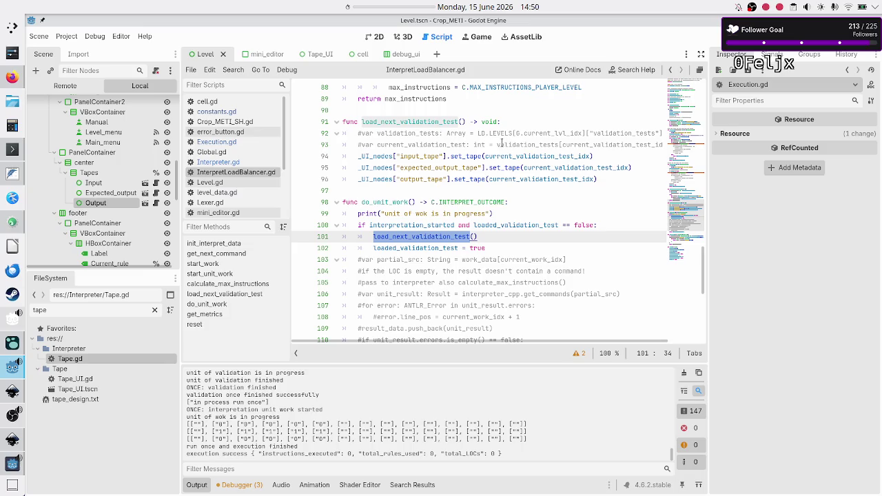
click(522, 121)
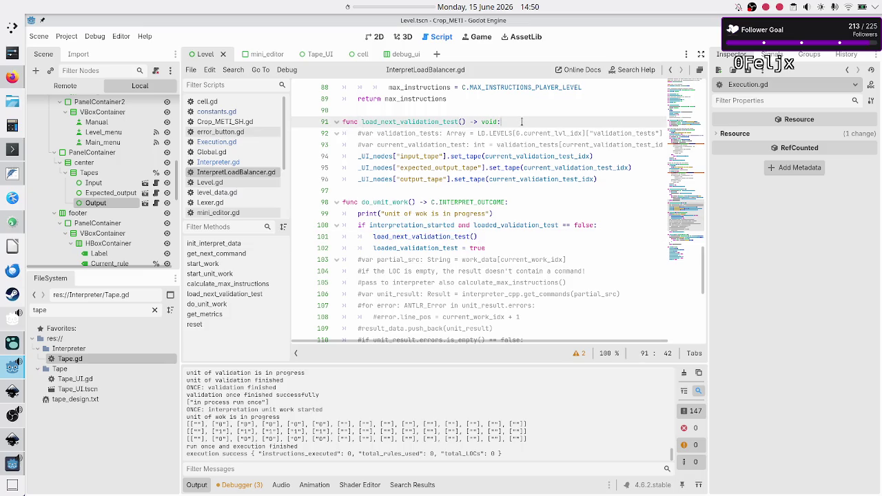
key(Return)
text(print(curr)
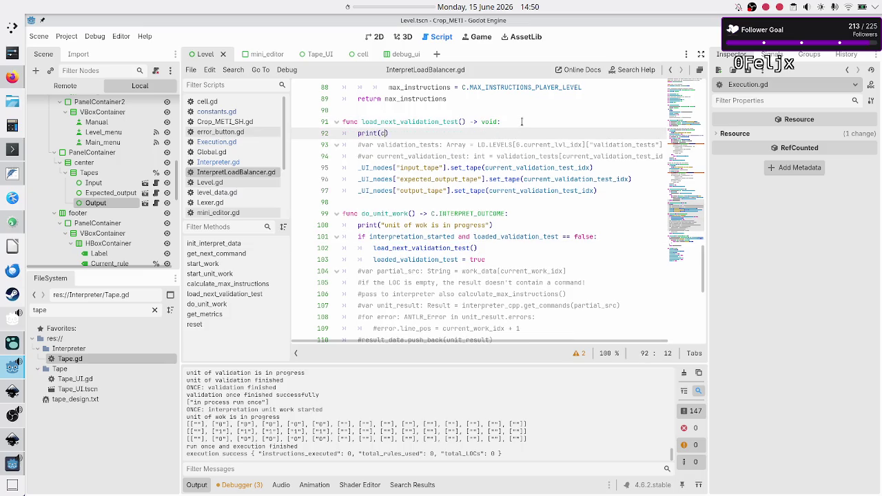
key(Down)
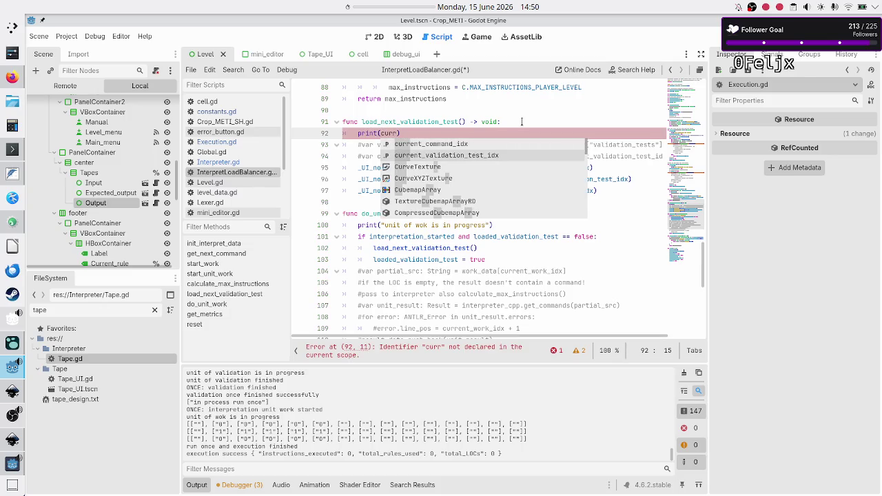
key(Return)
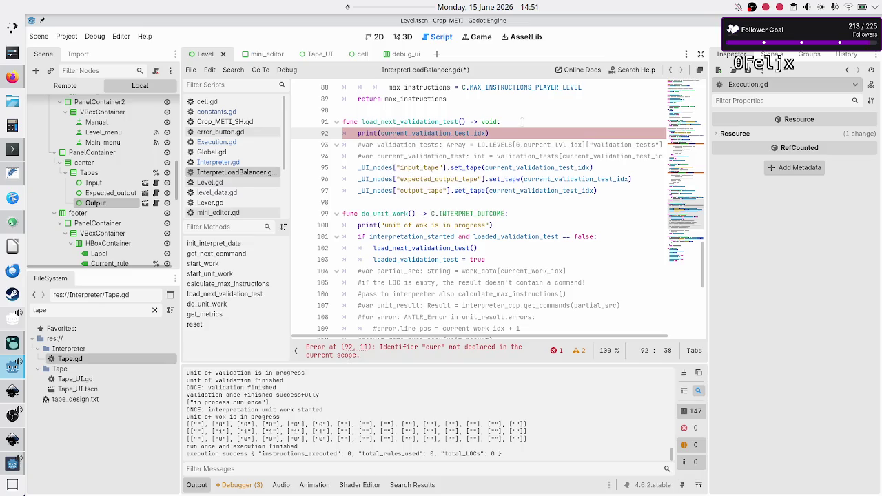
key(Home)
text(#)
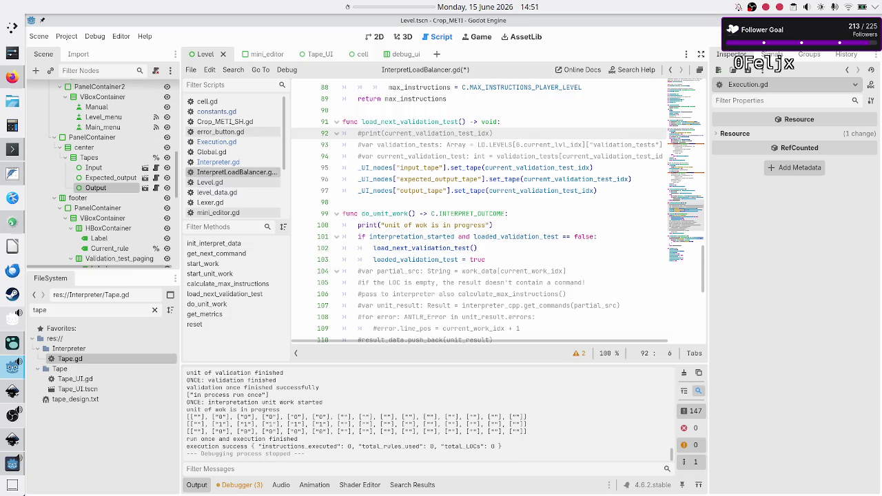
key(F5)
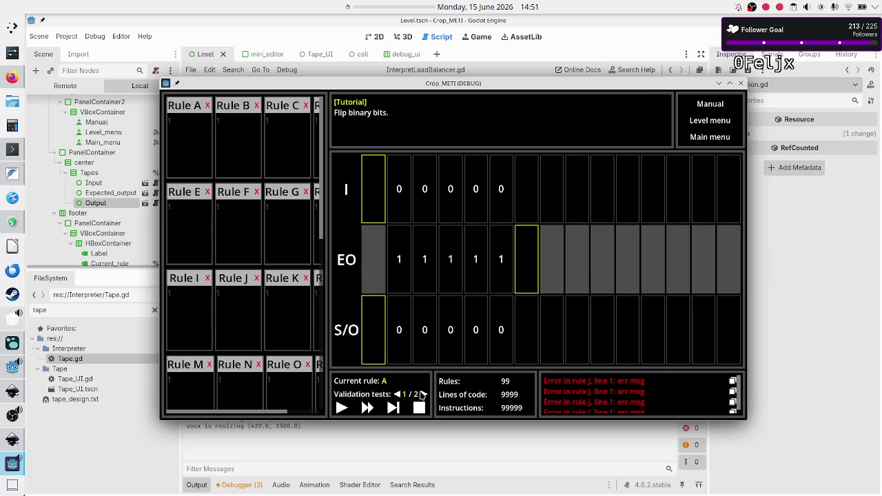
Switch to validation test 2 of 2, run one step, and close the debug game.
click(422, 393)
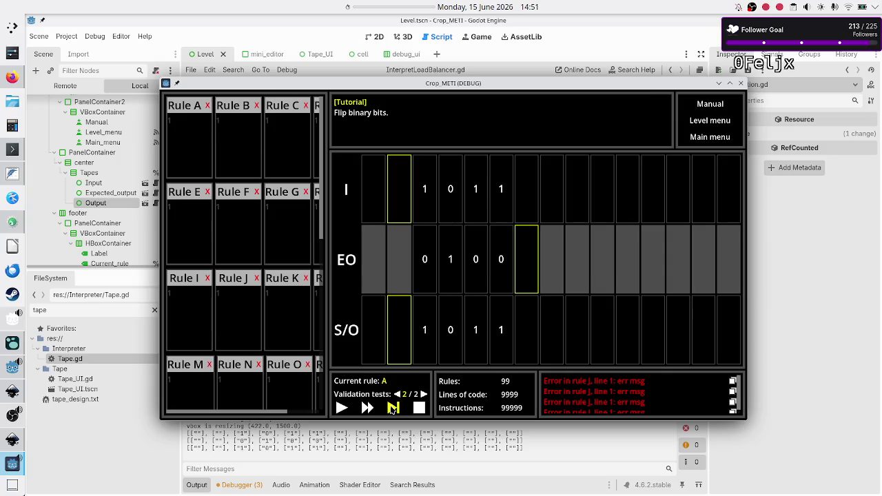
click(392, 408)
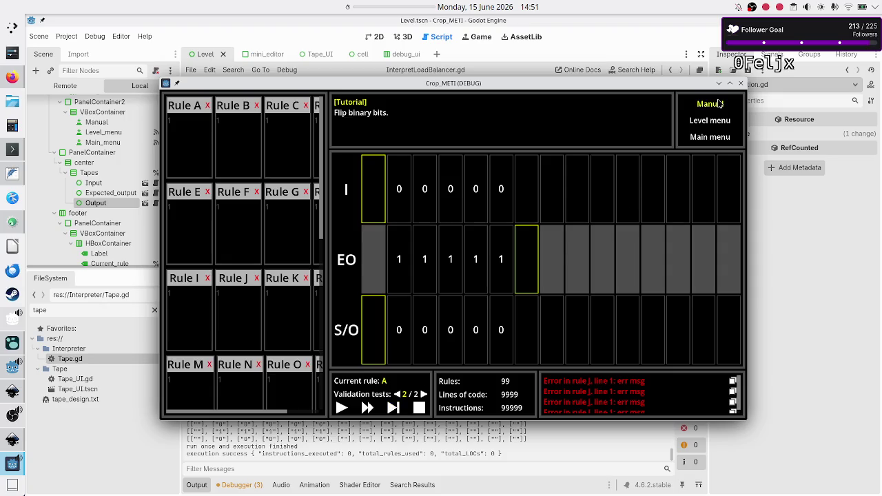
click(740, 82)
Relaunch the debug game, again switch to test 2 and step once, then close it.
key(F6)
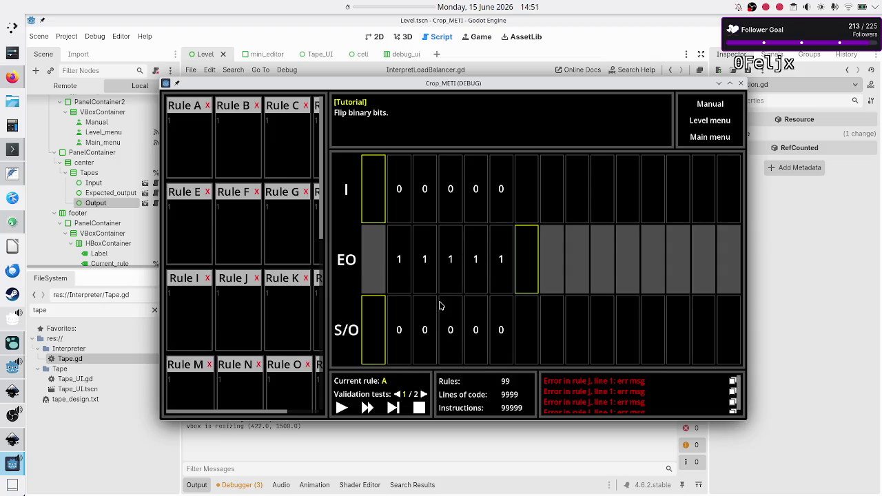
click(423, 394)
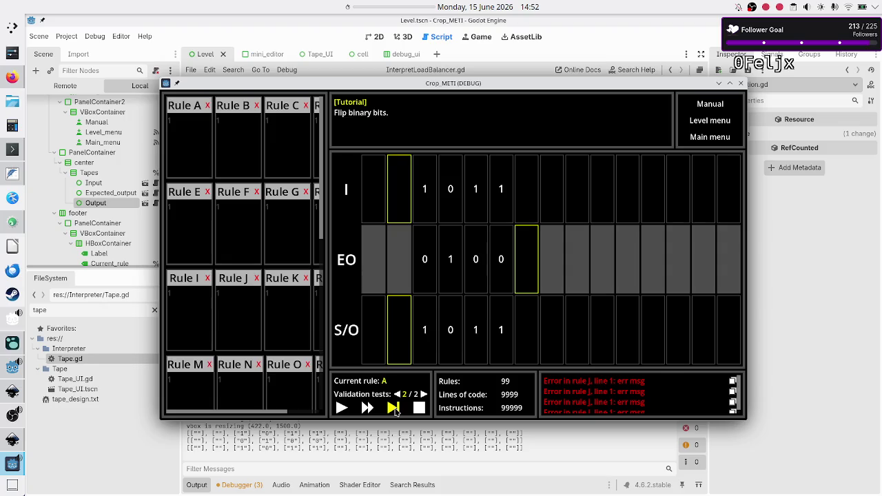
click(394, 409)
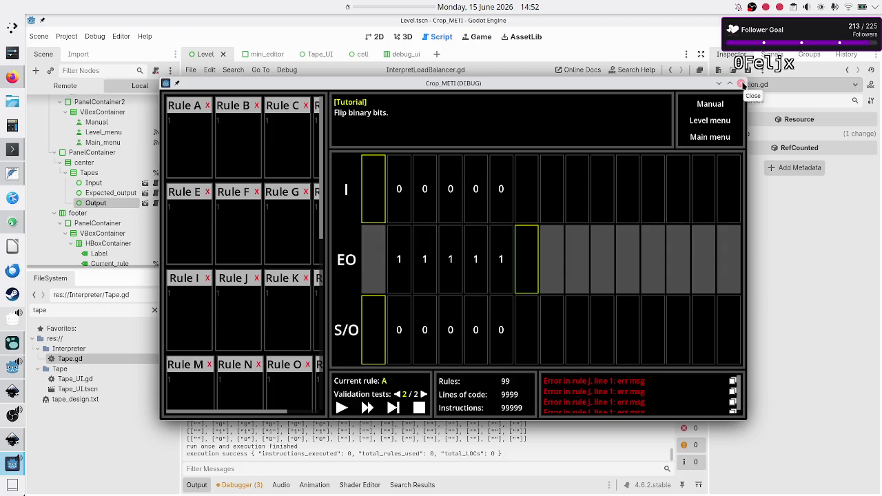
click(741, 84)
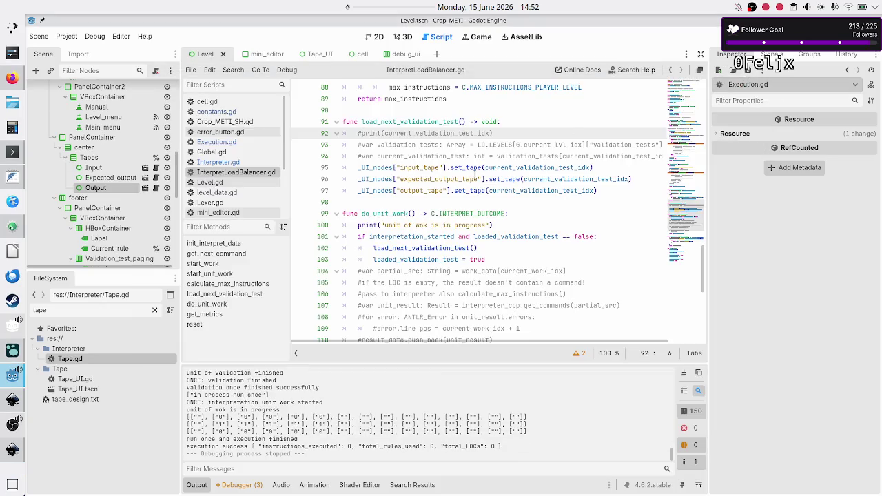
Open Execution.gd from the script list and place the caret on line 53 in _init.
click(440, 202)
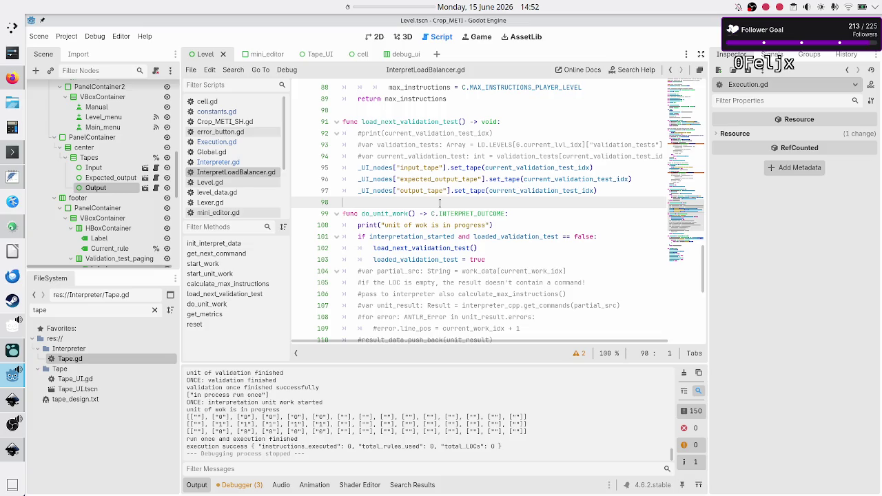
scroll(440, 204, up, 10)
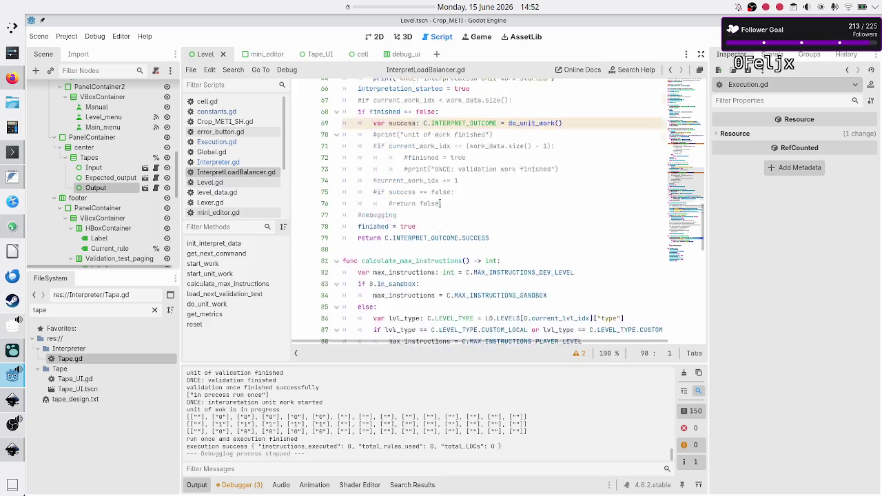
click(216, 142)
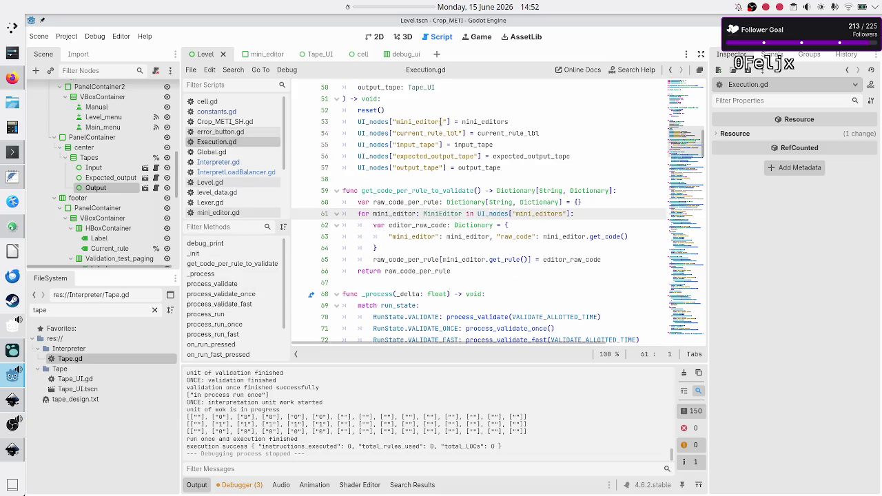
click(414, 121)
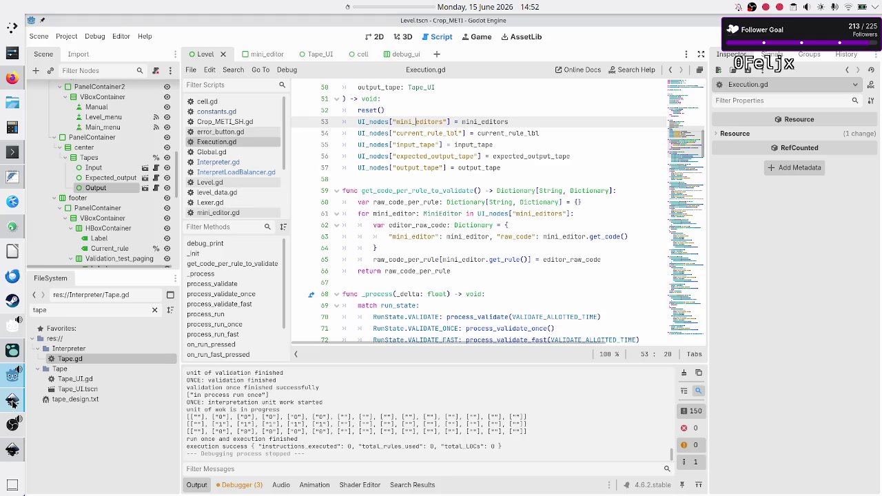
Switch to Inkscape to view the level_UI_concepts.svg mockup.
click(13, 400)
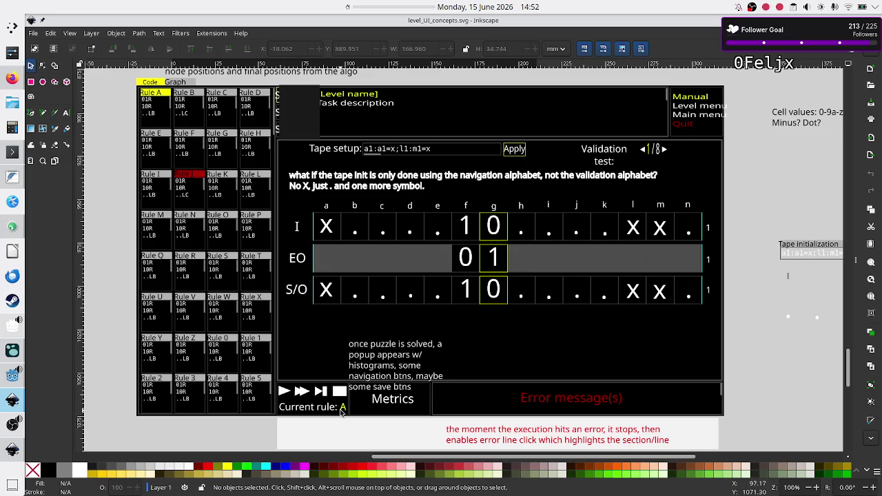
Return from Inkscape to Execution.gd in the Godot script editor.
key(alt+Tab)
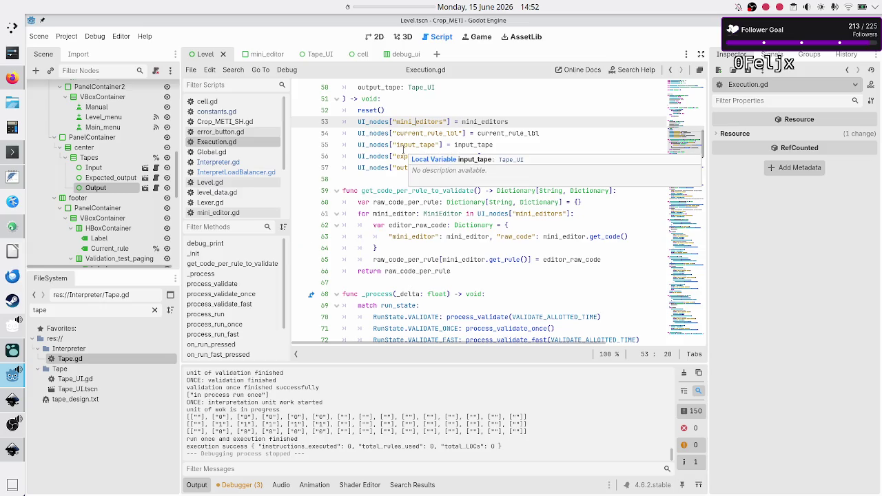
Run the tutorial level in debug, check the validation test buttons, then close it and show the 2D view.
scroll(402, 146, up, 2)
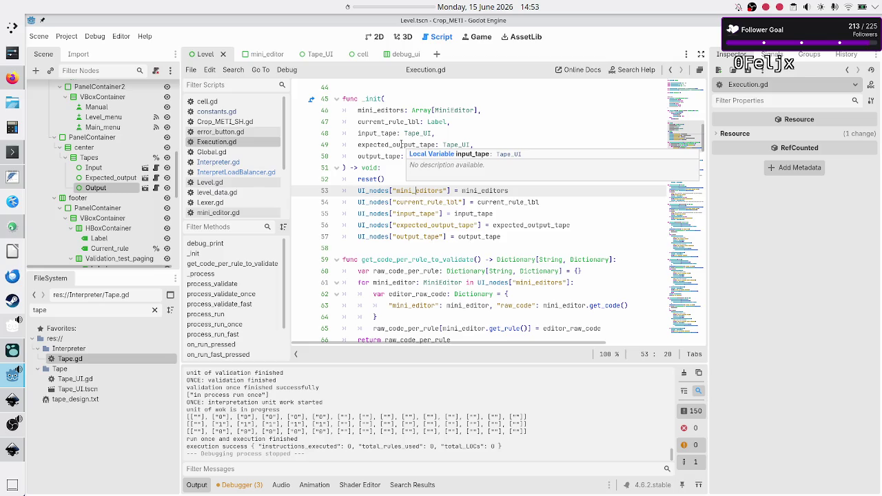
mouse_move(6, 454)
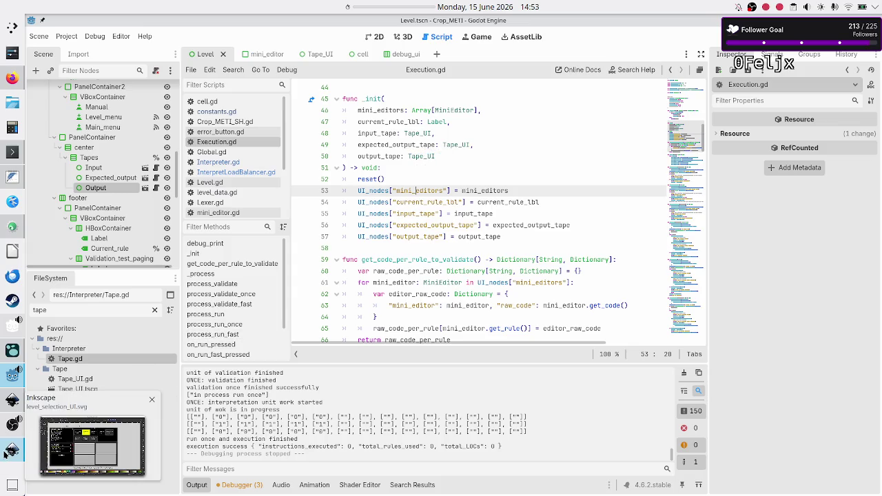
key(F5)
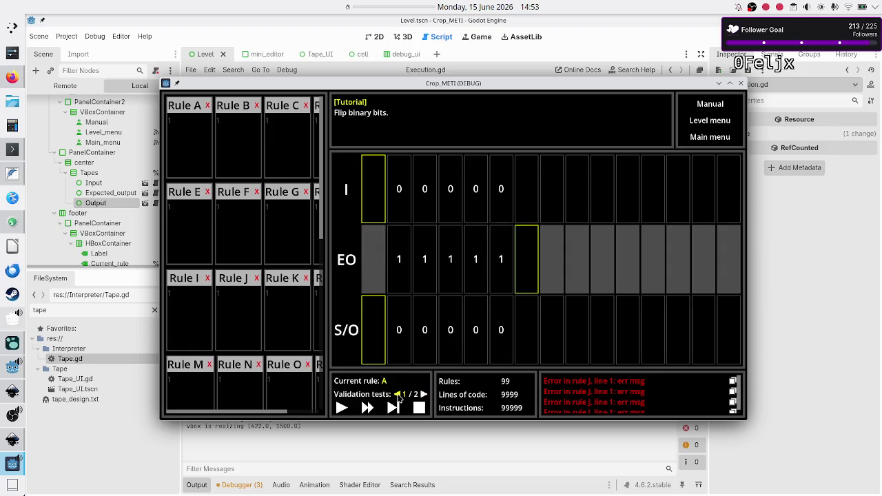
click(740, 84)
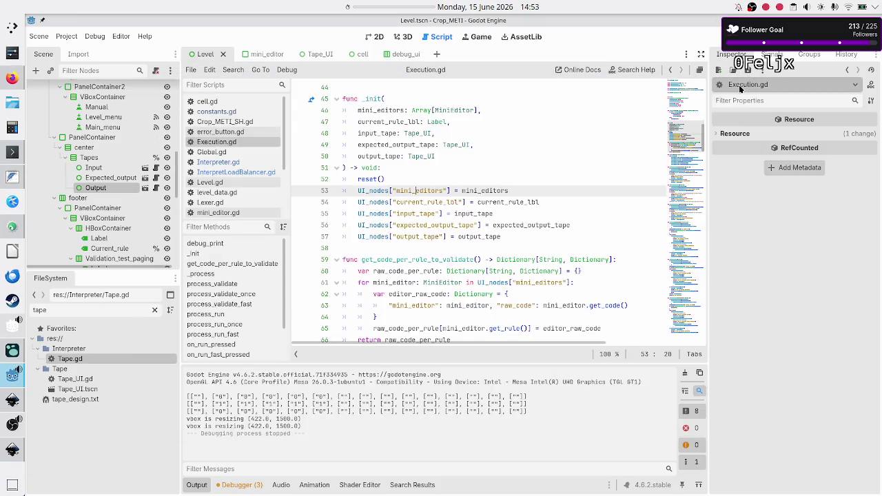
click(373, 38)
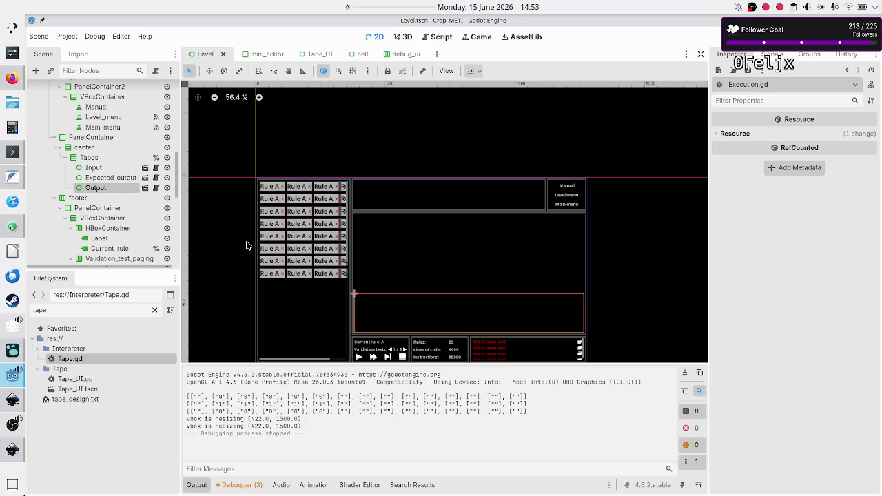
Jump from the previous button's pressed signal to _on_previous_pressed in Level.gd and inspect current_validation_test.
scroll(99, 229, down, 4)
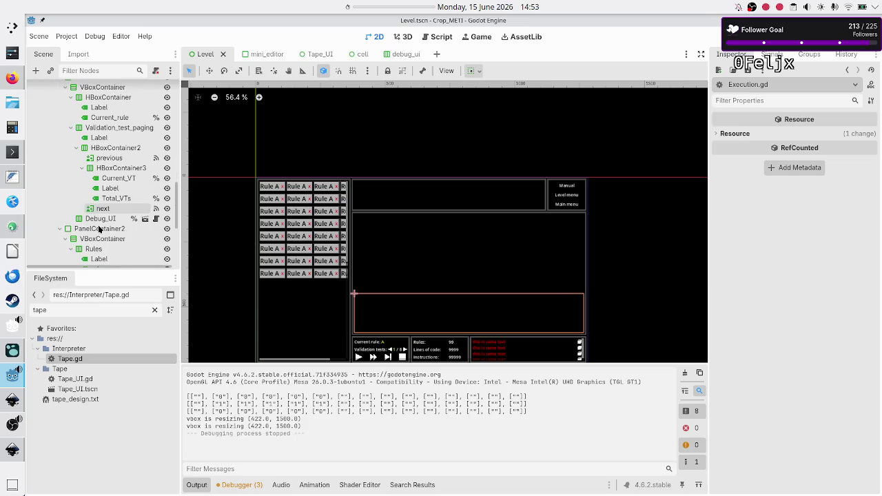
click(121, 178)
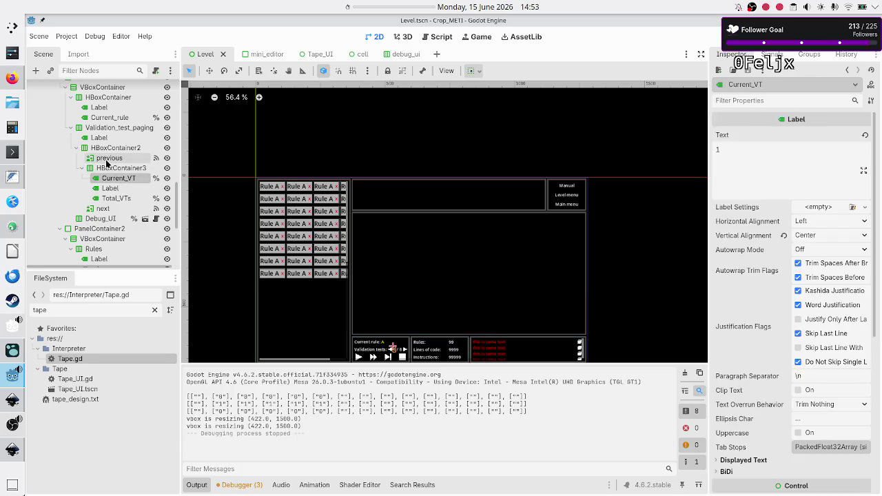
click(110, 159)
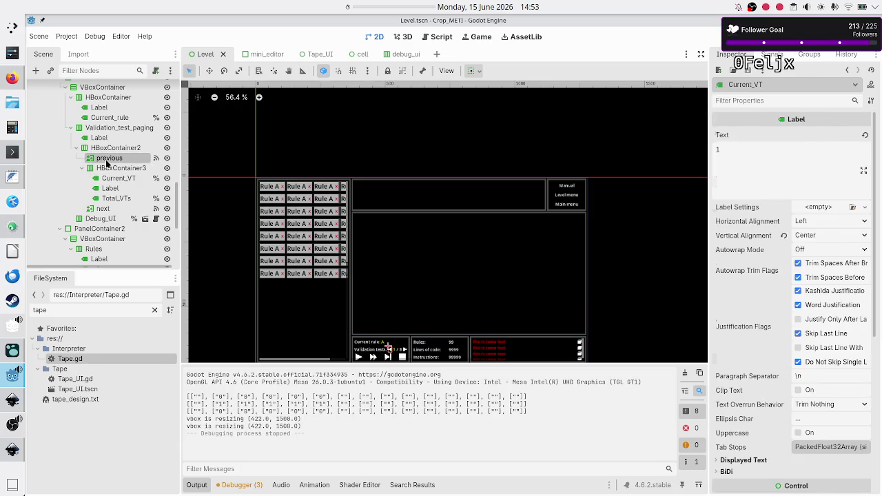
click(771, 55)
double_click(764, 131)
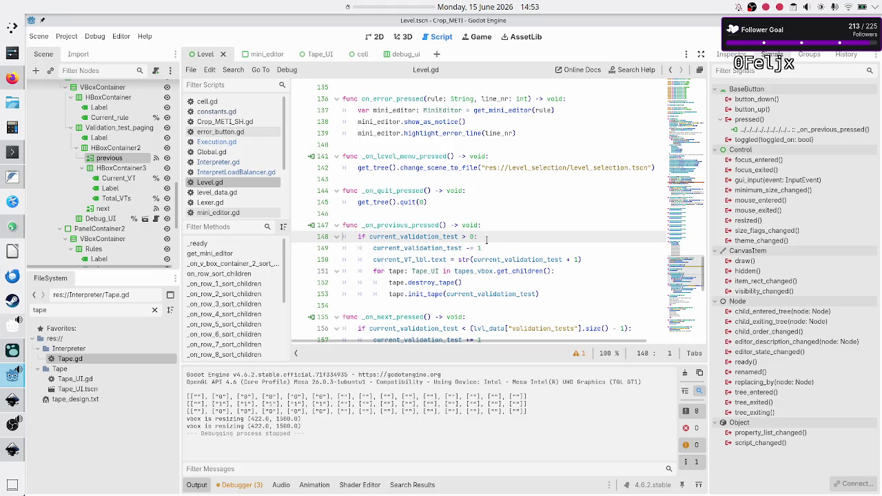
double_click(407, 226)
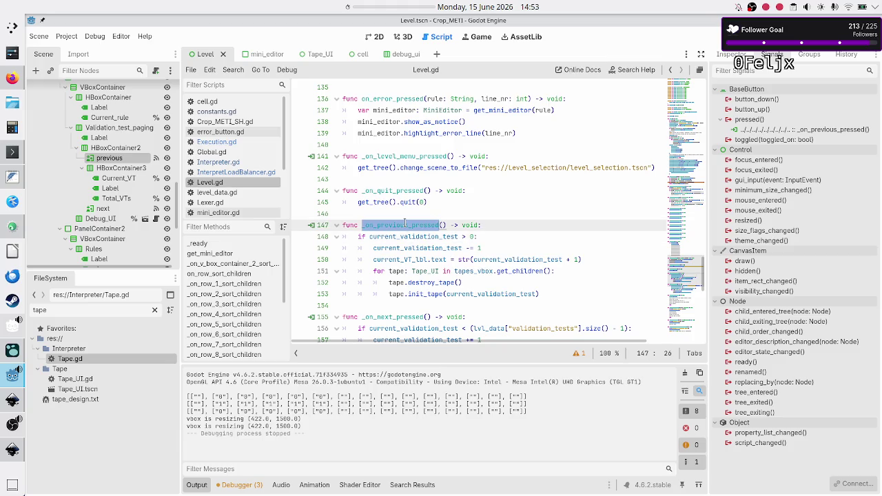
double_click(405, 237)
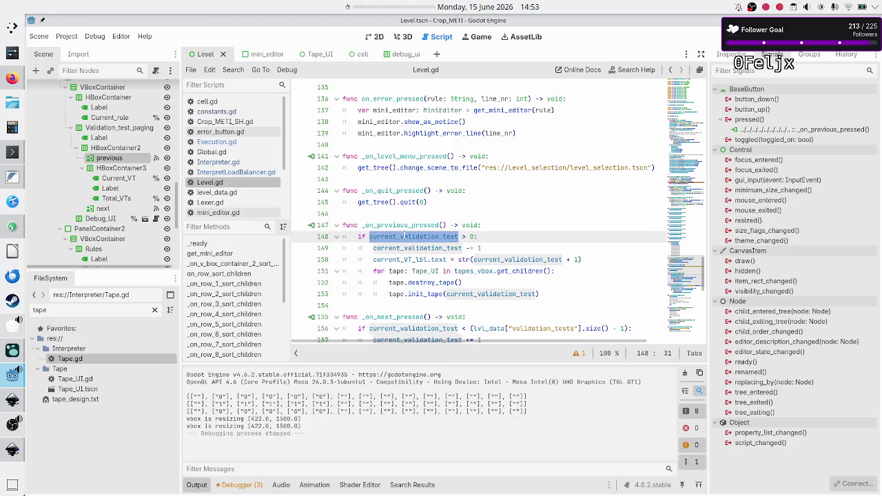
Scroll up through Level.gd, then open InterpretLoadBalancer.gd from the script list.
scroll(405, 237, up, 1)
scroll(405, 236, up, 15)
scroll(406, 236, up, 10)
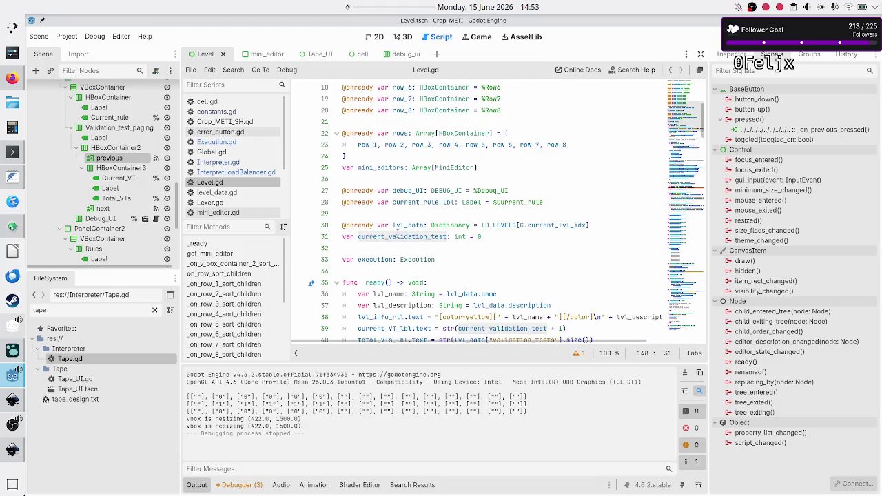
click(413, 248)
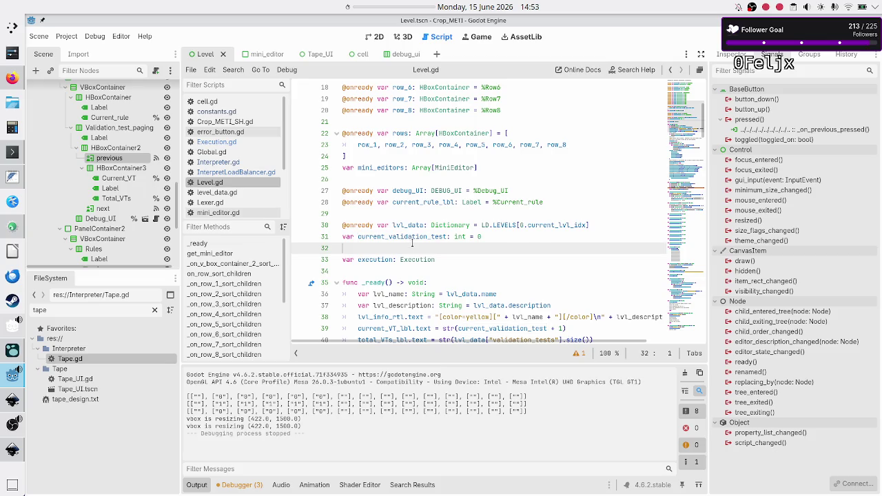
click(239, 172)
click(345, 202)
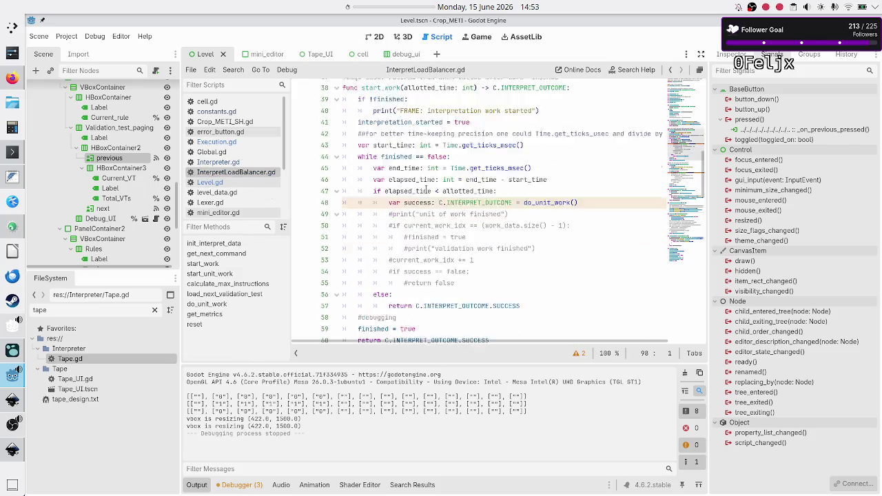
Check current_validation_test_idx in InterpretLoadBalancer.gd, then run the game in debug mode with F6.
scroll(427, 190, up, 12)
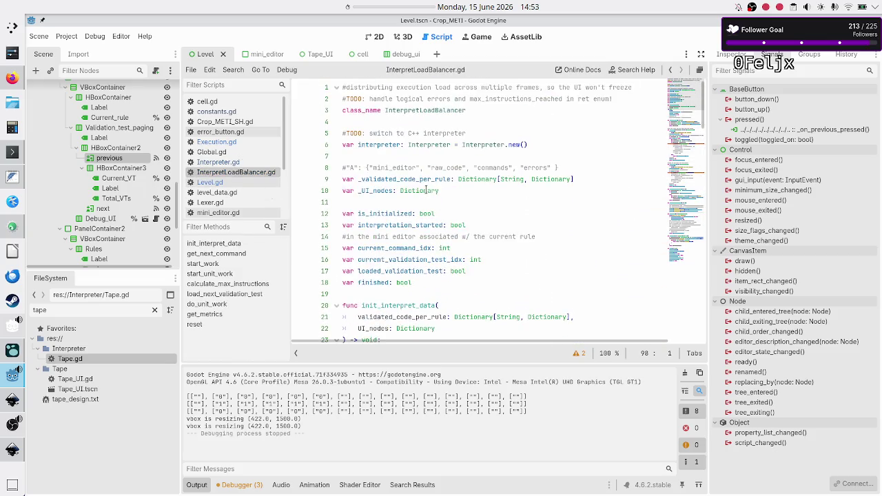
double_click(402, 259)
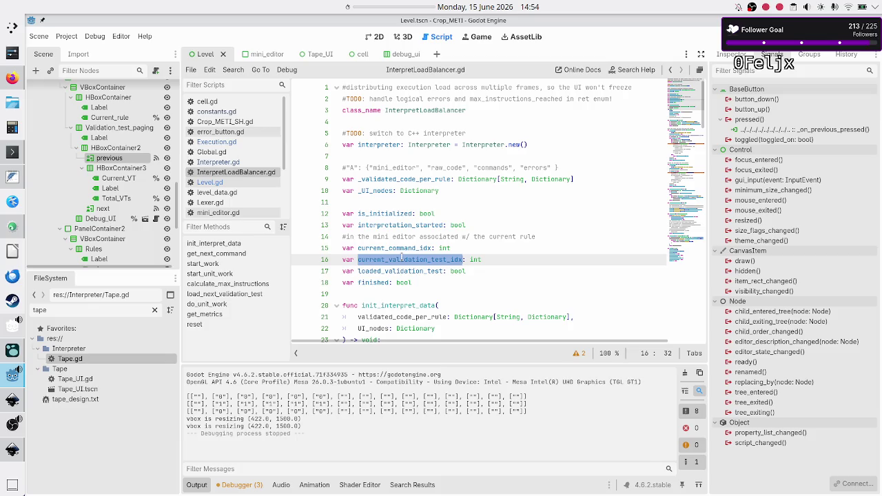
key(alt+Tab)
key(alt+Tab)
key(End)
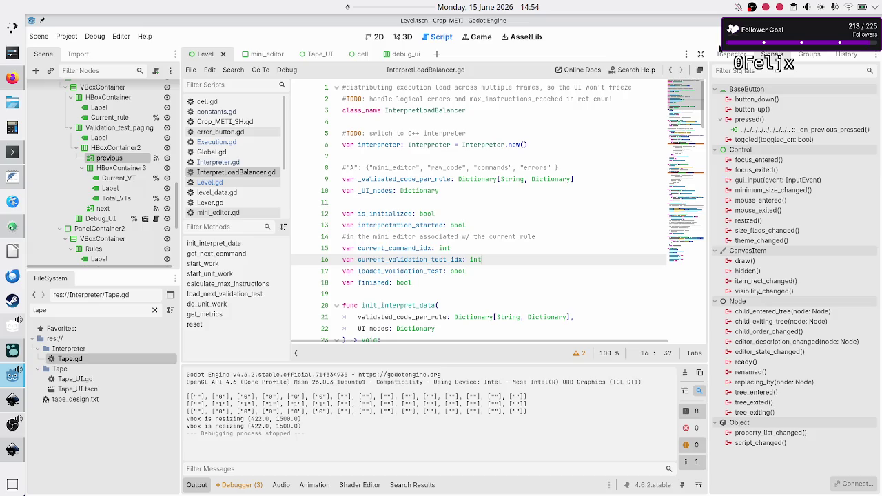
key(F6)
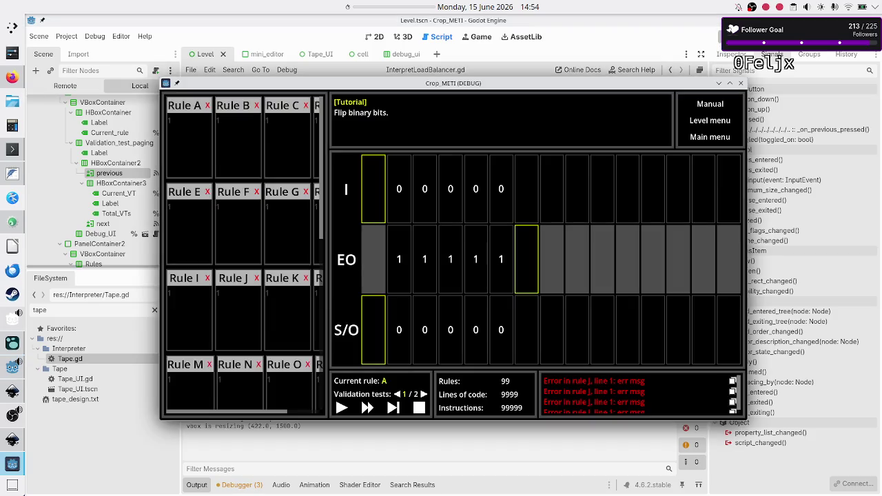
Step the validation run once, page to validation test 2 and back to 1, then close the game.
click(393, 408)
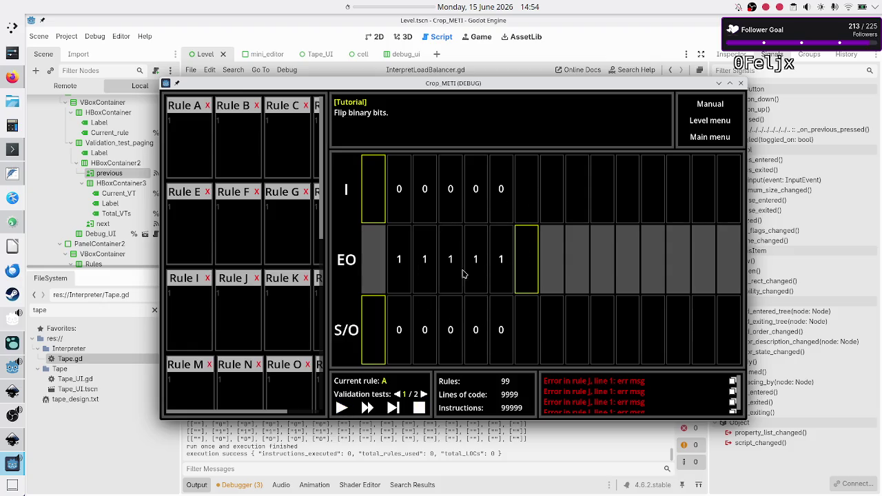
click(423, 394)
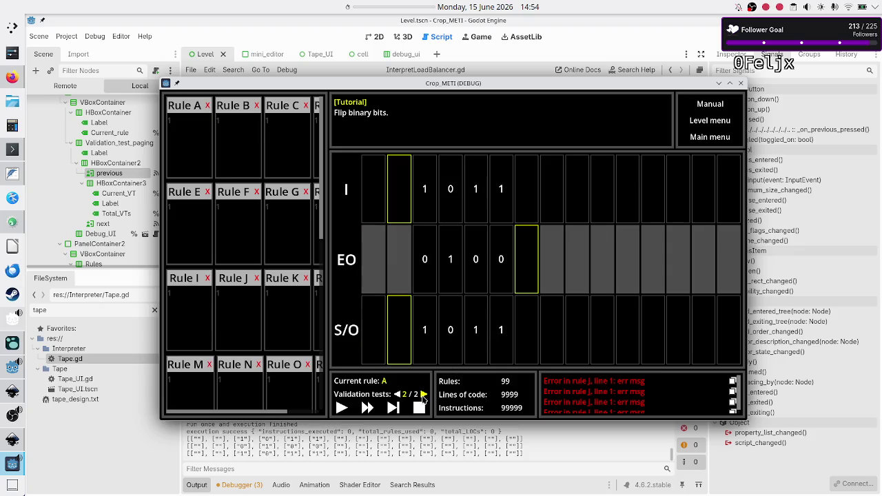
click(398, 394)
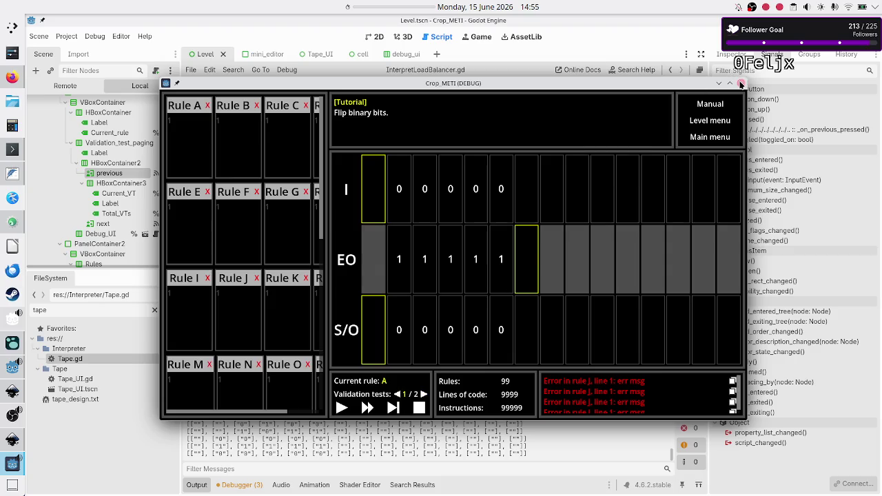
click(741, 84)
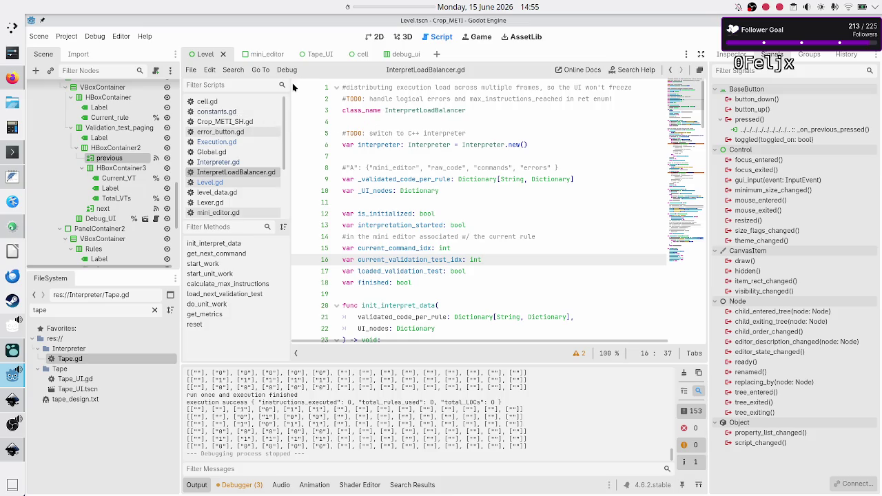
Switch to the debug_ui scene in the 2D view and open its debug_ui.gd script.
click(405, 54)
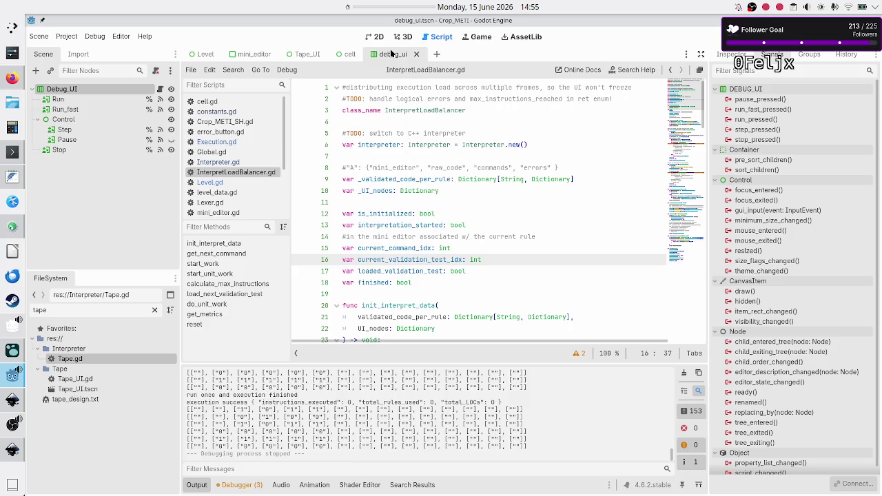
click(367, 38)
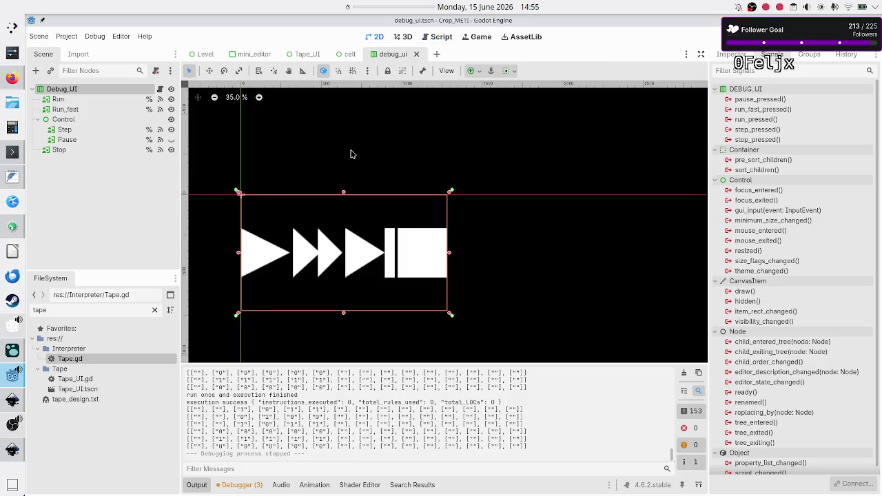
click(160, 90)
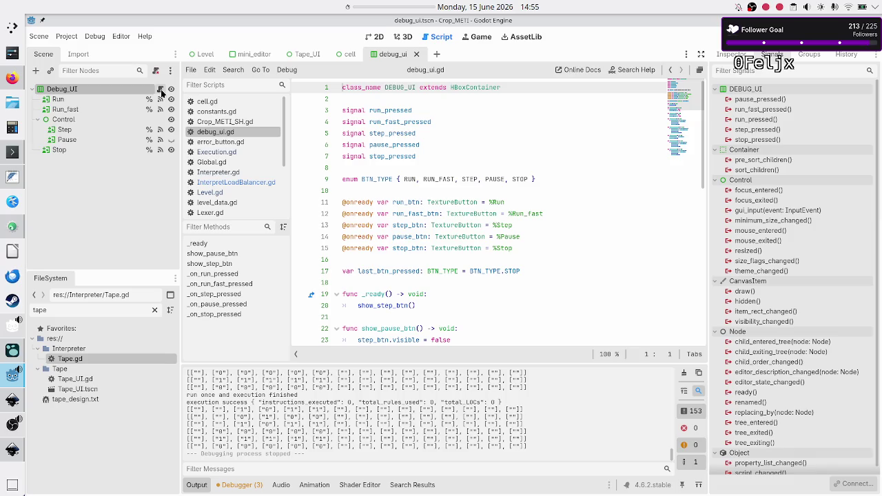
Open Level.gd and highlight debug_UI and on_run_pressed in the signal connections near line 65.
double_click(360, 110)
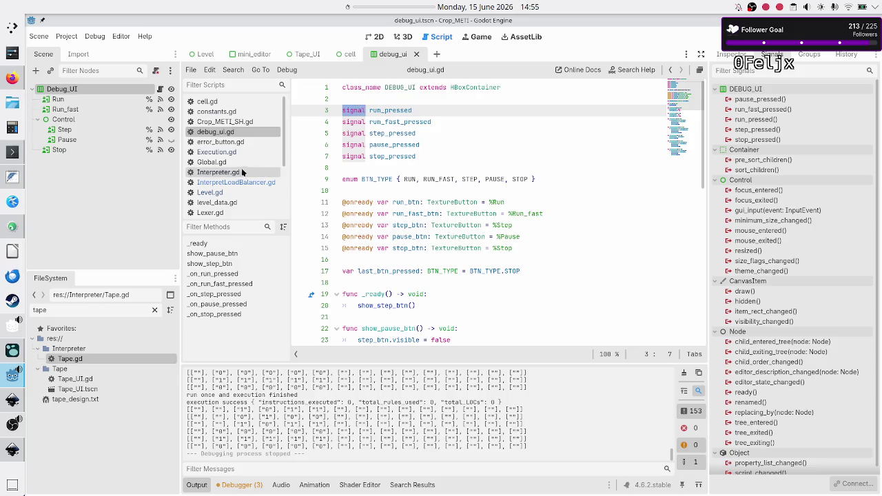
click(225, 193)
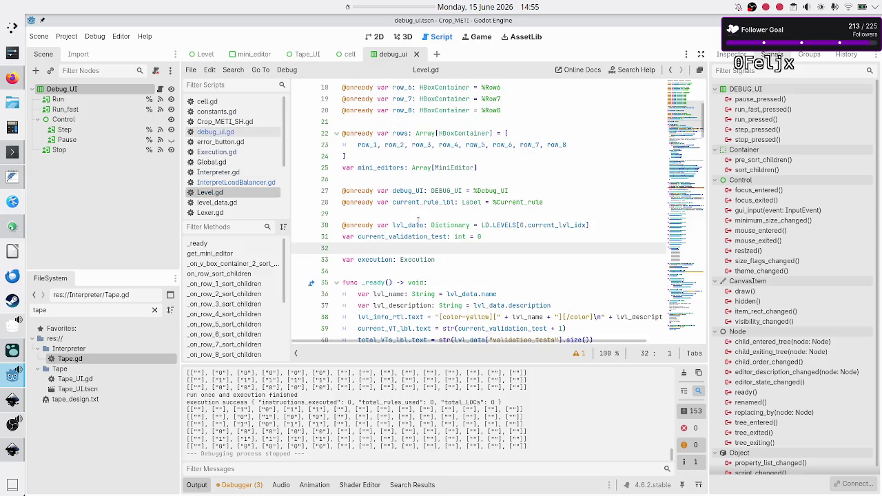
scroll(418, 259, down, 1)
scroll(418, 258, down, 6)
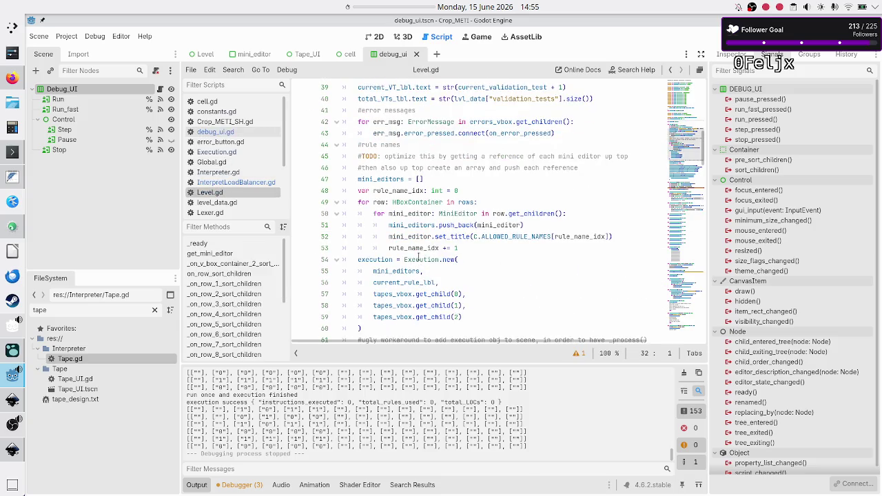
scroll(429, 211, down, 6)
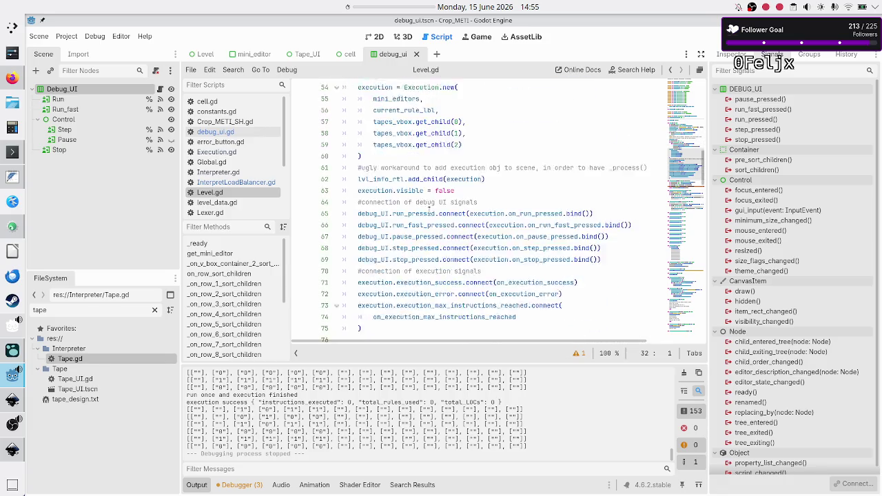
double_click(376, 179)
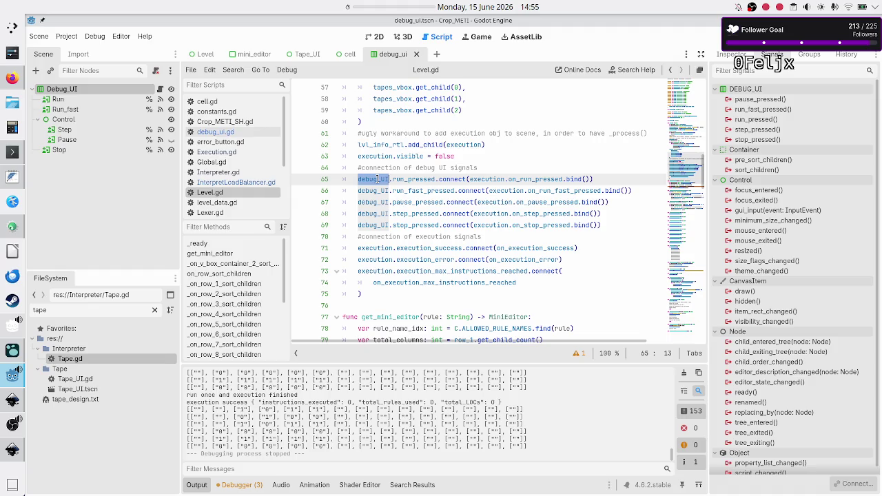
double_click(526, 180)
Scroll to the end of Level.gd and back up to the sort_children resizing handlers.
scroll(482, 200, down, 7)
scroll(448, 216, left, 3)
scroll(448, 216, down, 2)
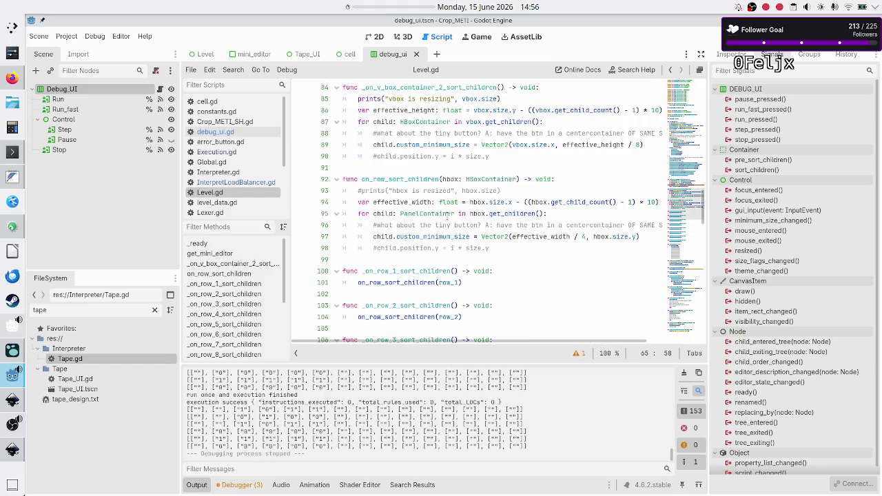
scroll(448, 217, down, 10)
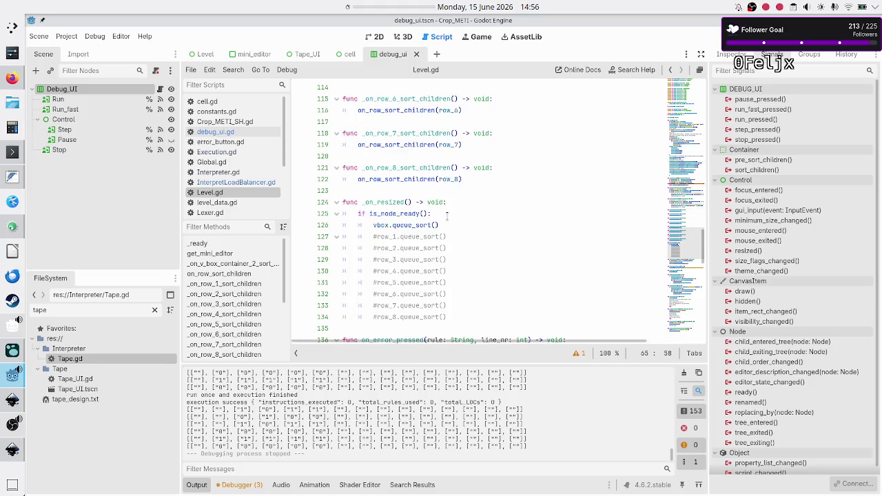
scroll(447, 216, down, 6)
scroll(448, 236, down, 3)
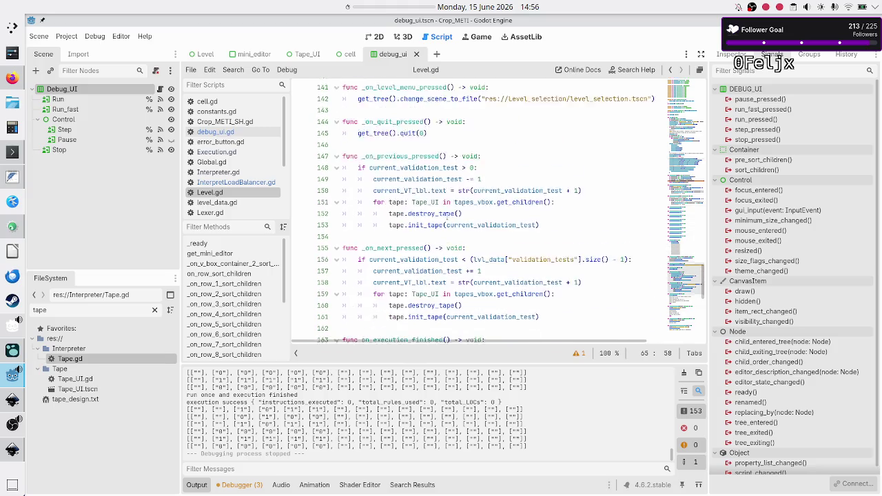
scroll(448, 217, down, 2)
scroll(448, 217, down, 8)
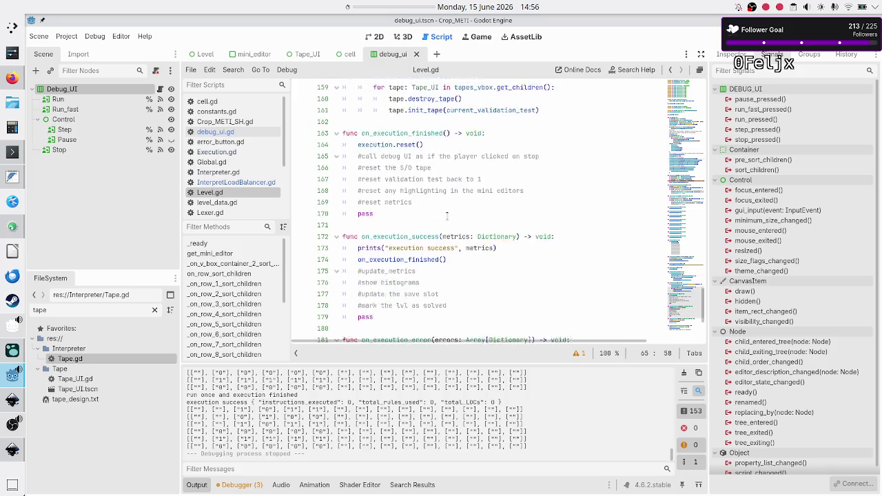
scroll(448, 216, down, 1)
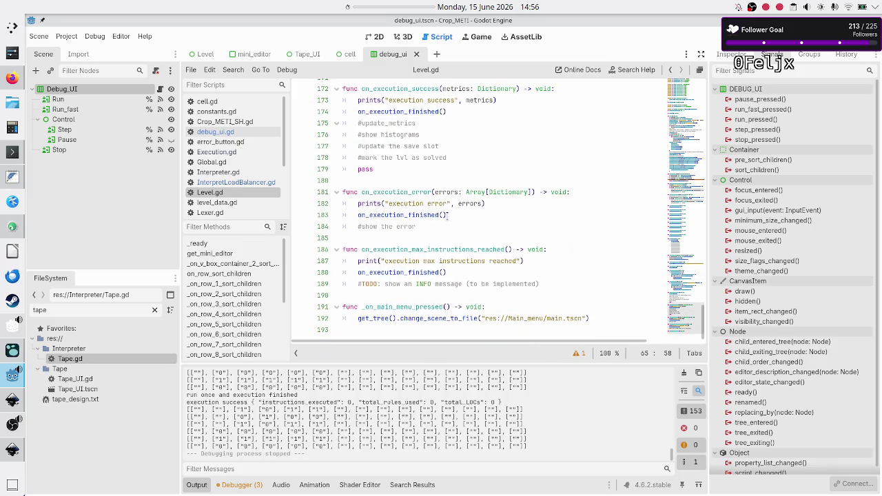
scroll(448, 216, up, 20)
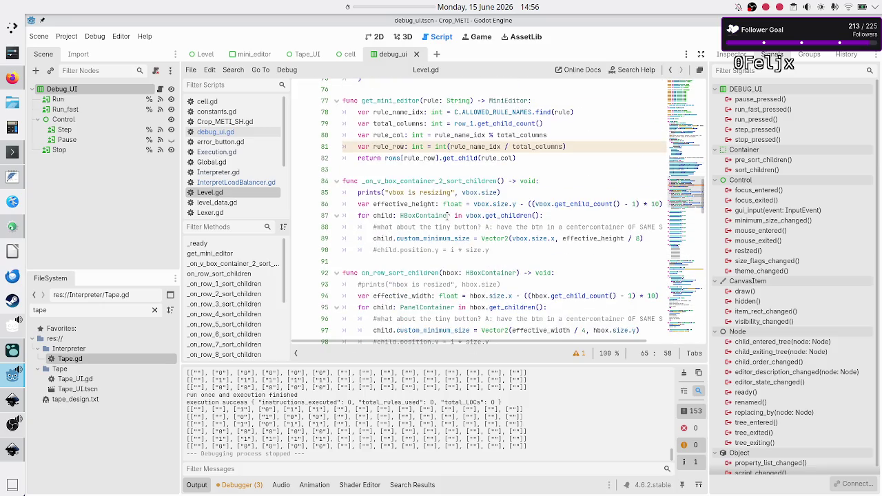
scroll(447, 216, up, 5)
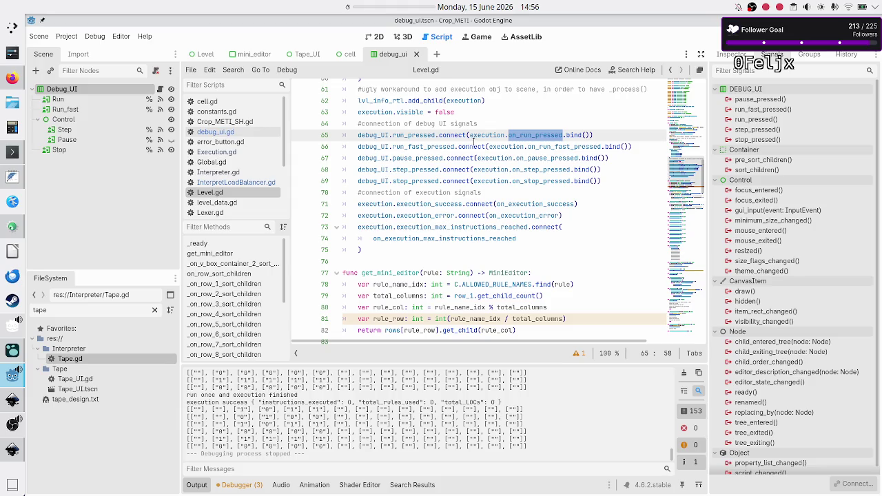
double_click(478, 135)
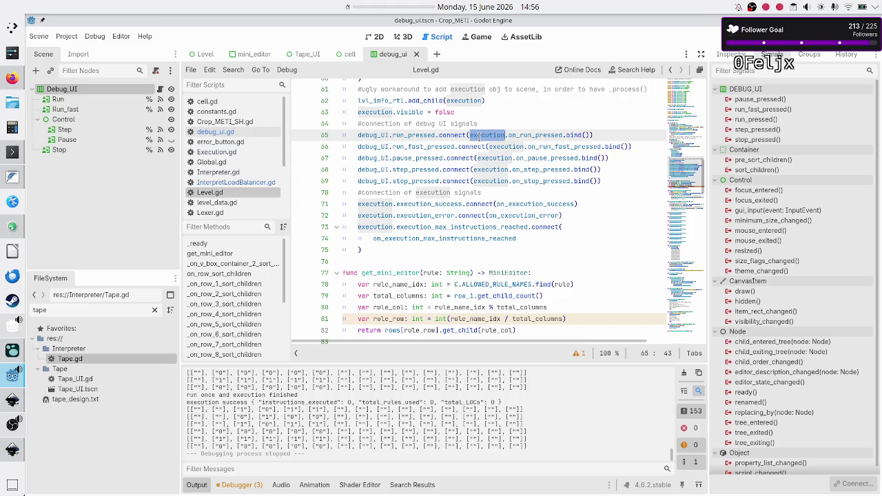
click(477, 135)
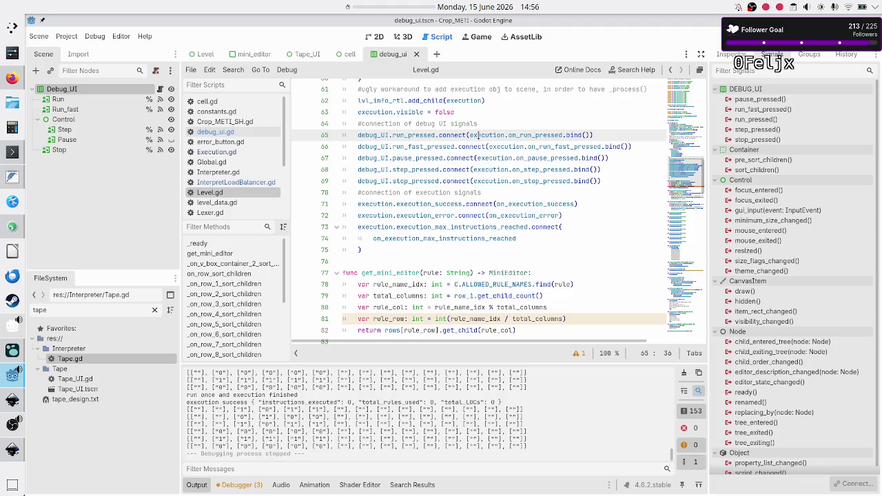
click(468, 135)
mouse_move(487, 138)
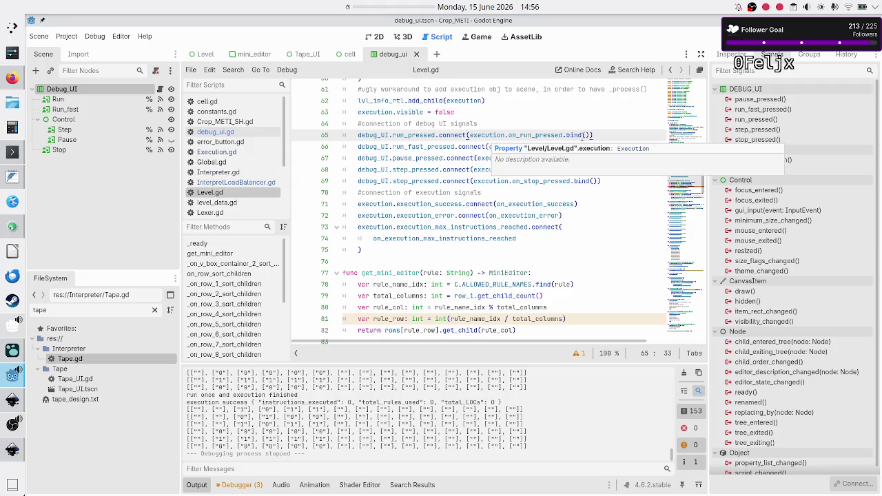
double_click(491, 135)
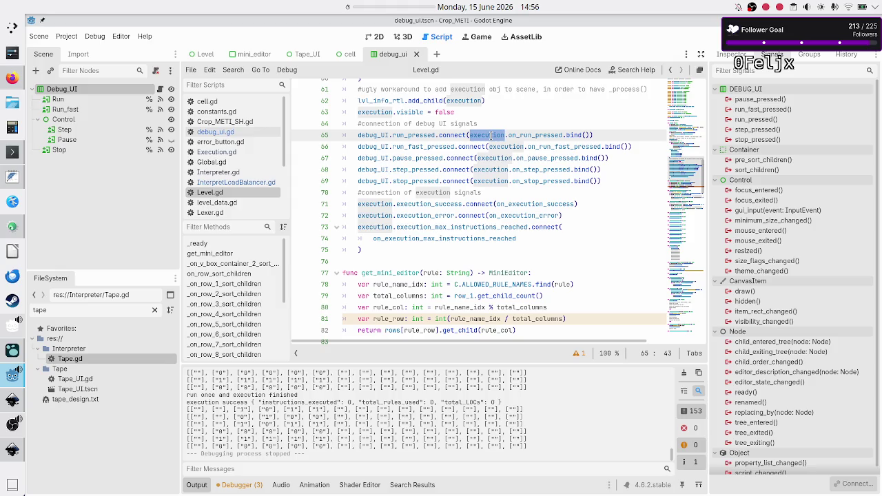
double_click(397, 135)
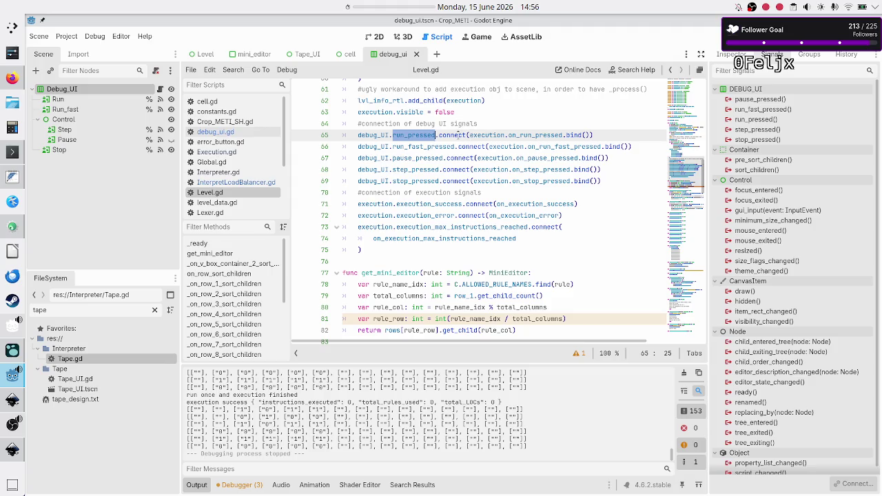
drag(470, 135, 554, 135)
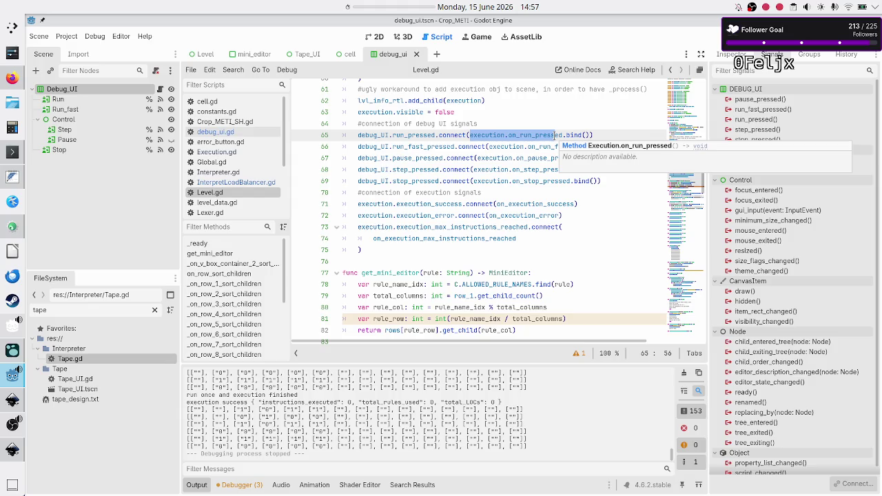
Write func on_run_pressed() -> void: with a pass body below the signal connections.
click(429, 258)
key(Return)
key(Return)
key(Up)
text(func)
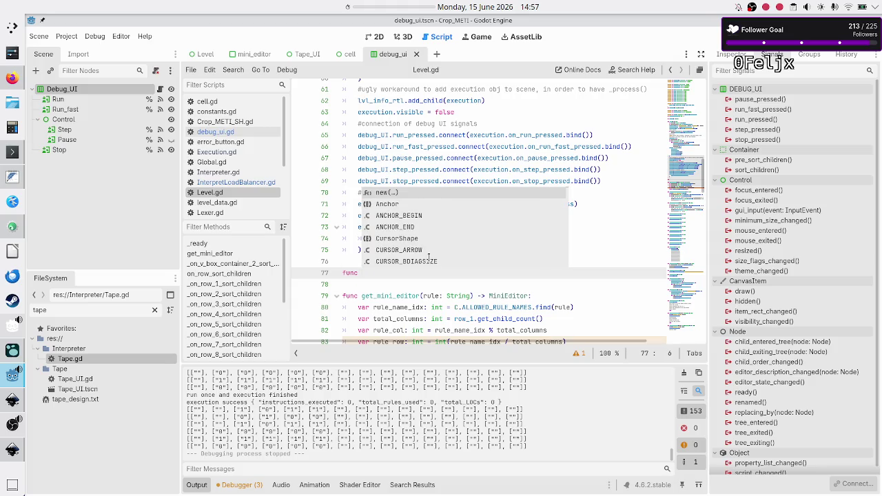
text( on_run)
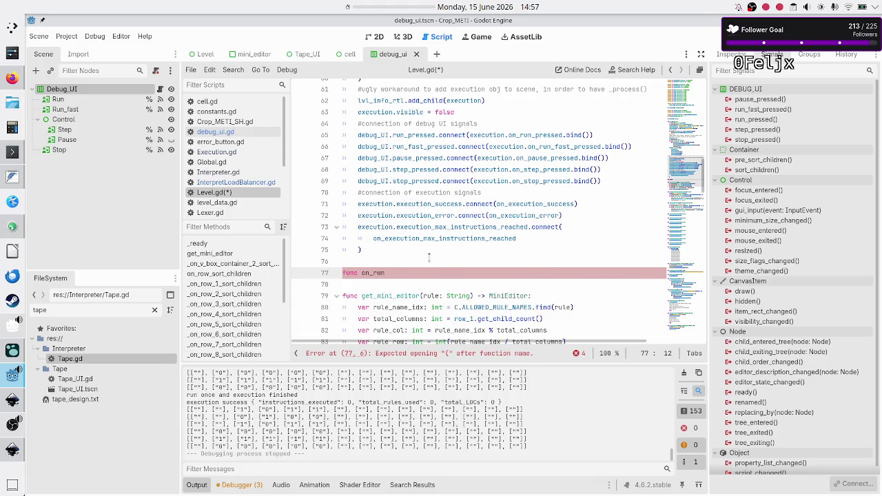
text(_pre)
text(ssed() -)
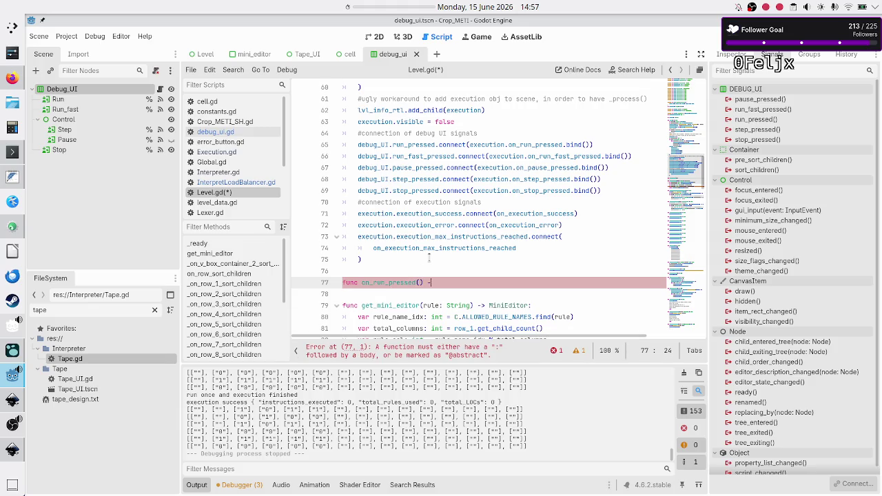
text(> void:)
key(Return)
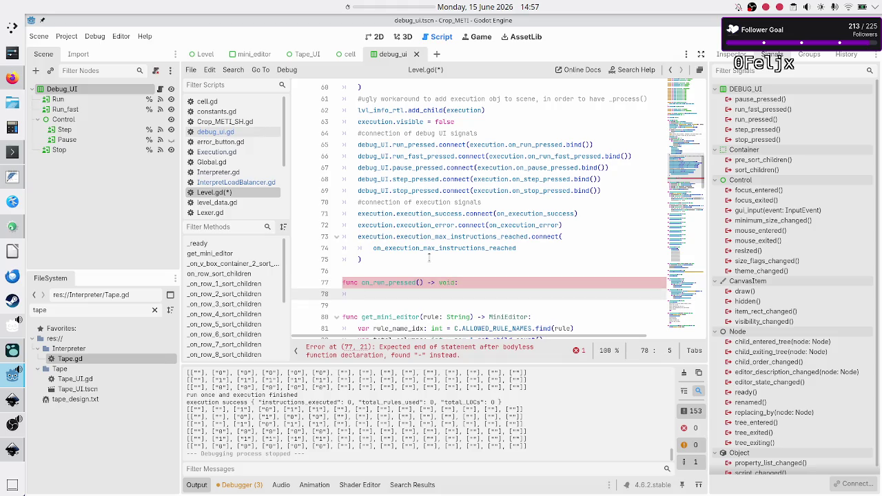
text(pass)
key(Return)
key(Return)
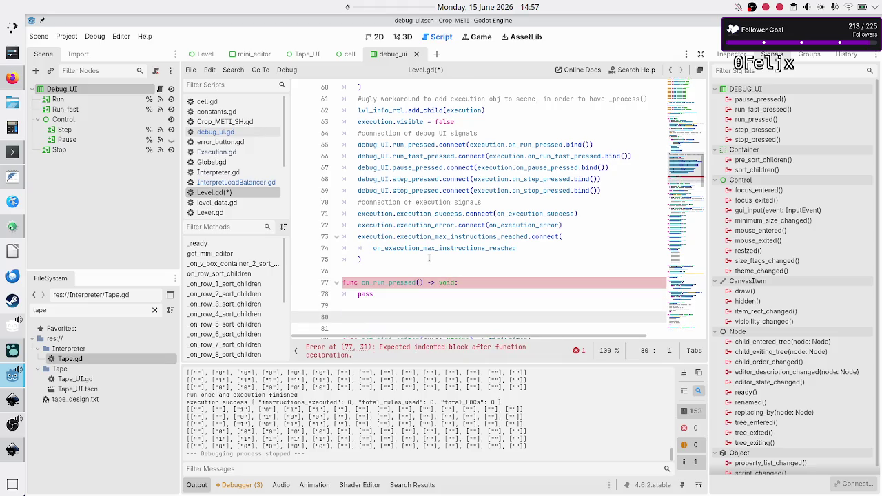
text(f)
key(BackSpace)
Duplicate on_run_pressed and rename the copy to on_run_fast_pressed.
key(Up)
key(Up)
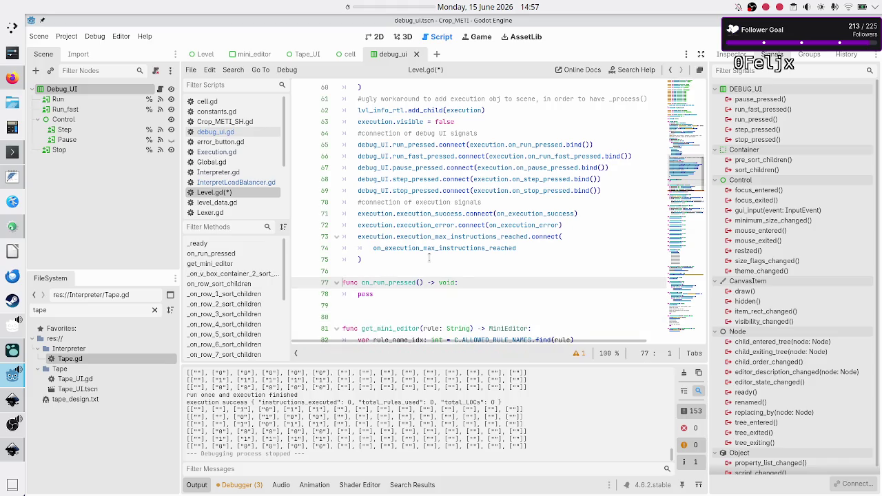
key(shift+Down)
key(shift+End)
key(ctrl+c)
key(Down)
key(Down)
key(ctrl+v)
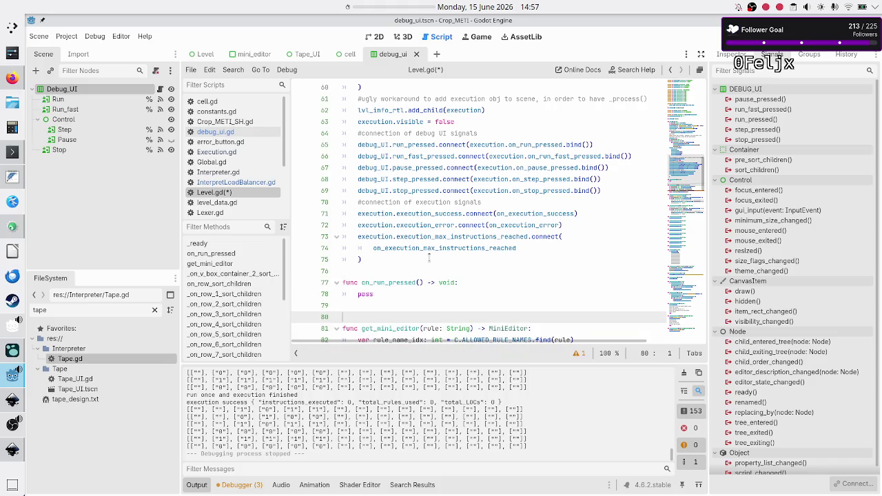
key(Up)
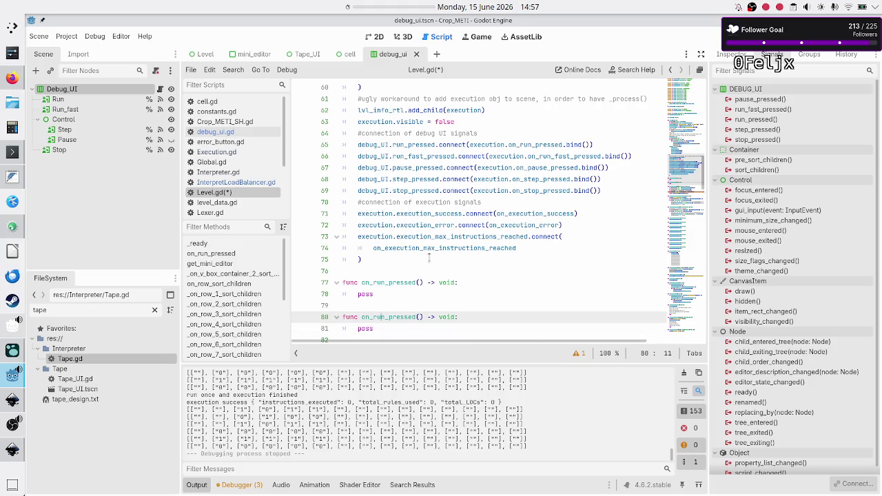
key(Right)
text(_fast)
key(Down)
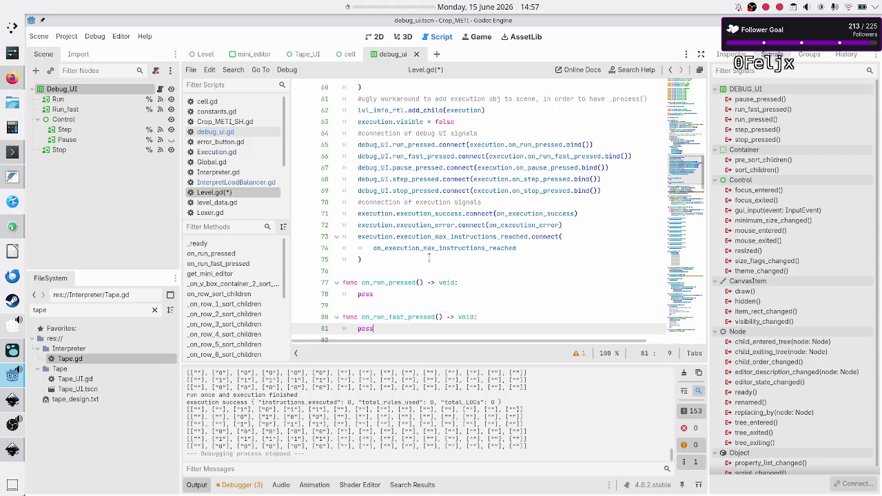
Add func on_pause_pressed() -> void: with a pass body.
key(Down)
key(Return)
key(Return)
key(Up)
text(func _o)
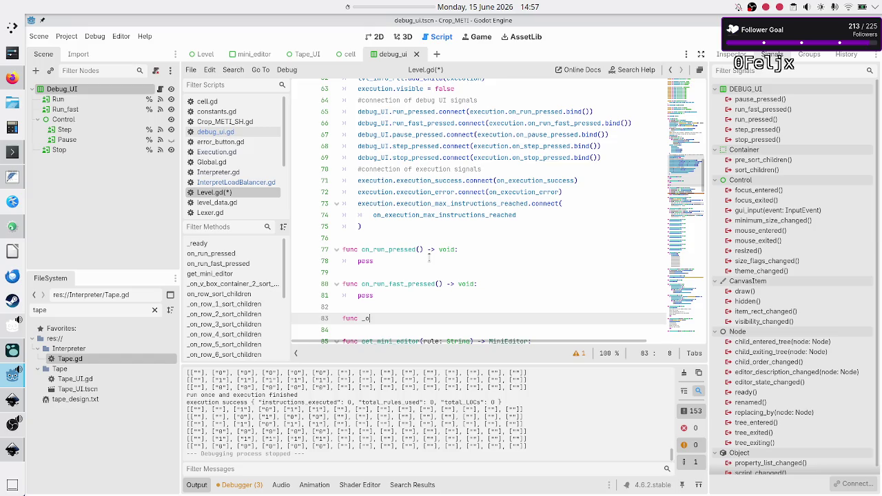
key(BackSpace)
key(BackSpace)
text(on_)
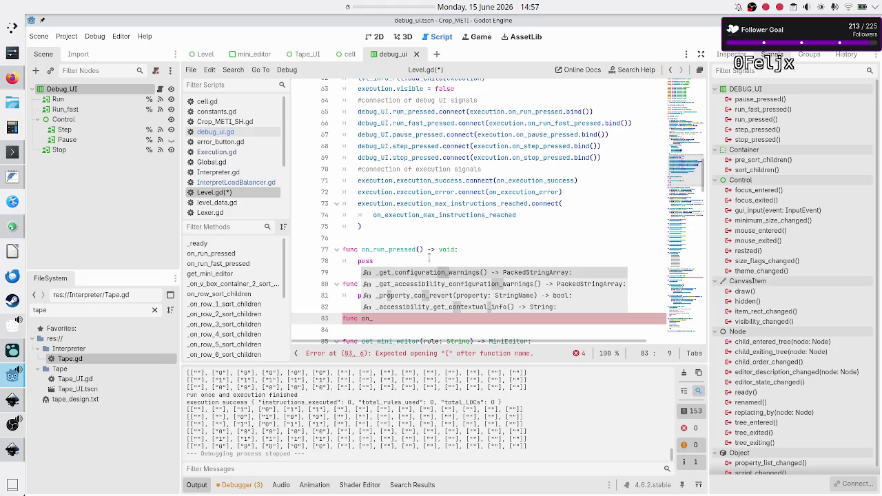
text(pause_presse)
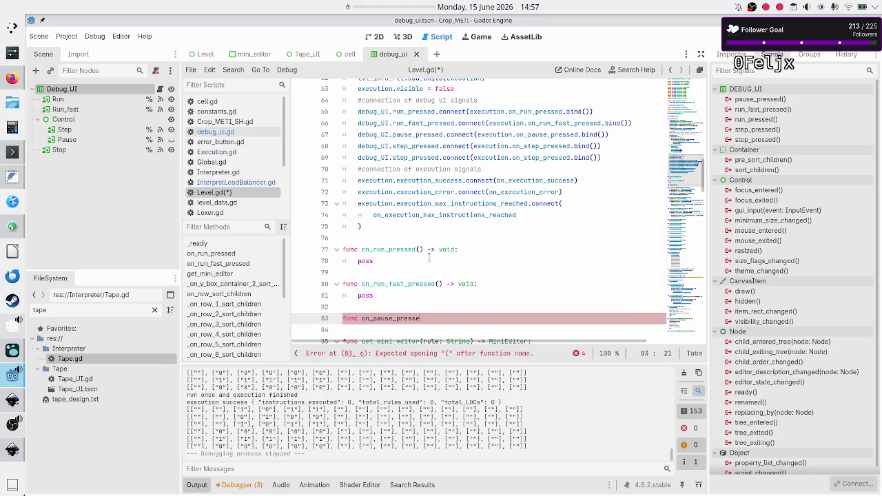
text(d() -)
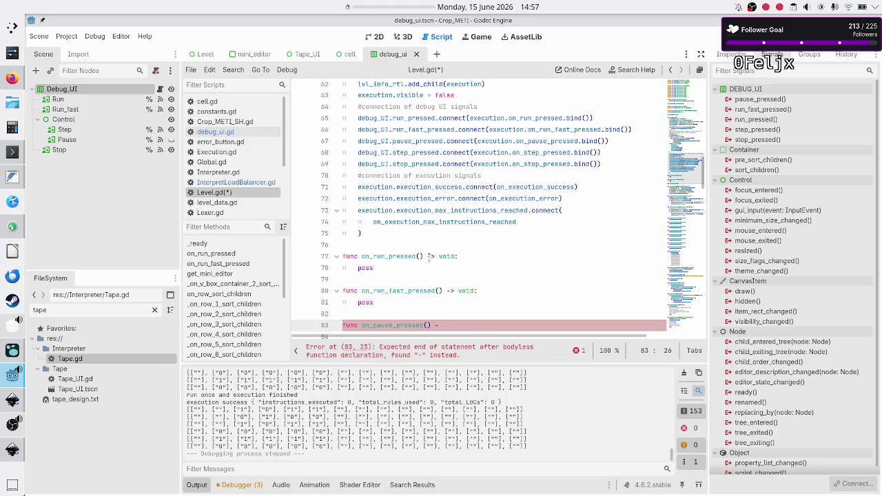
text(> void:)
key(Return)
text(pass)
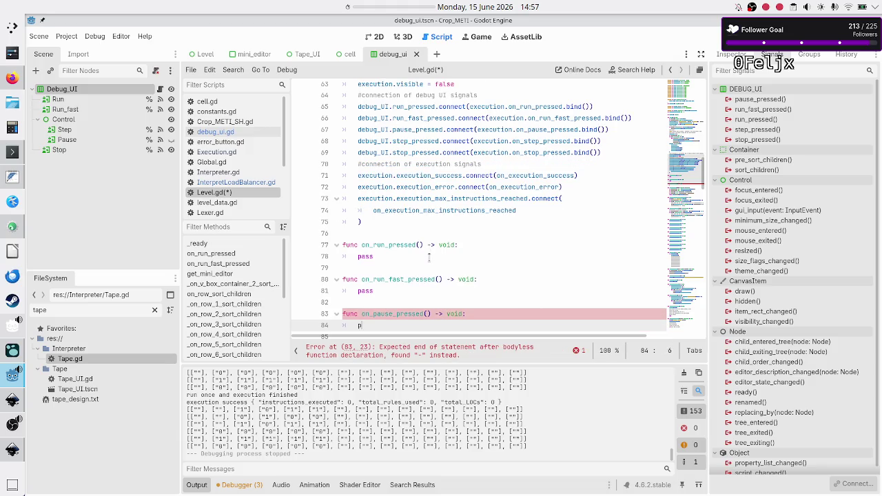
key(Return)
key(BackSpace)
key(Return)
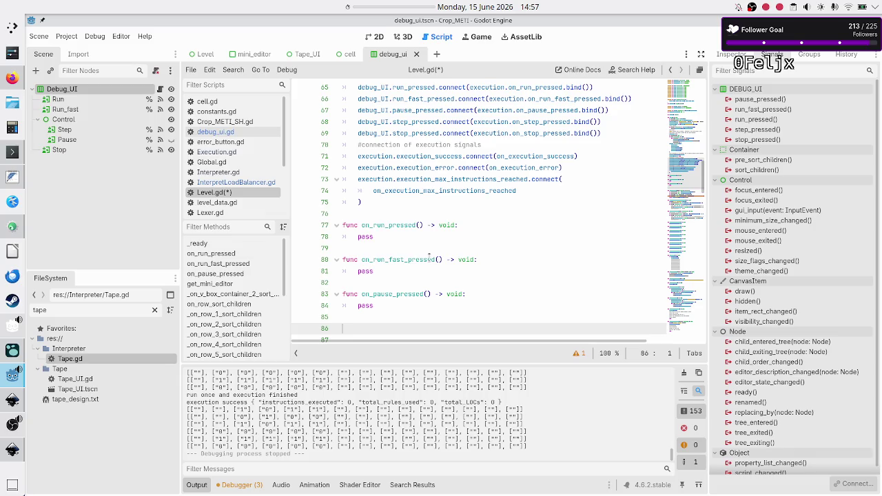
Add func on_step_pressed() -> void: with a pass body.
text(fun)
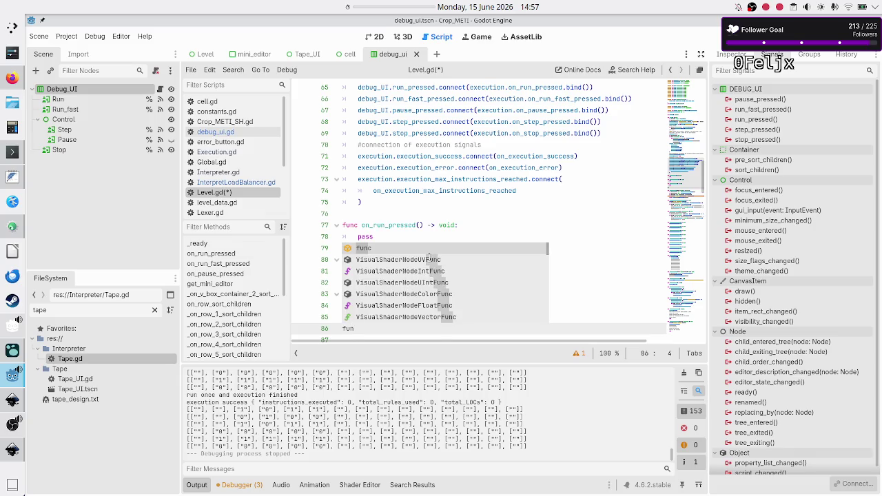
text(c on_ste)
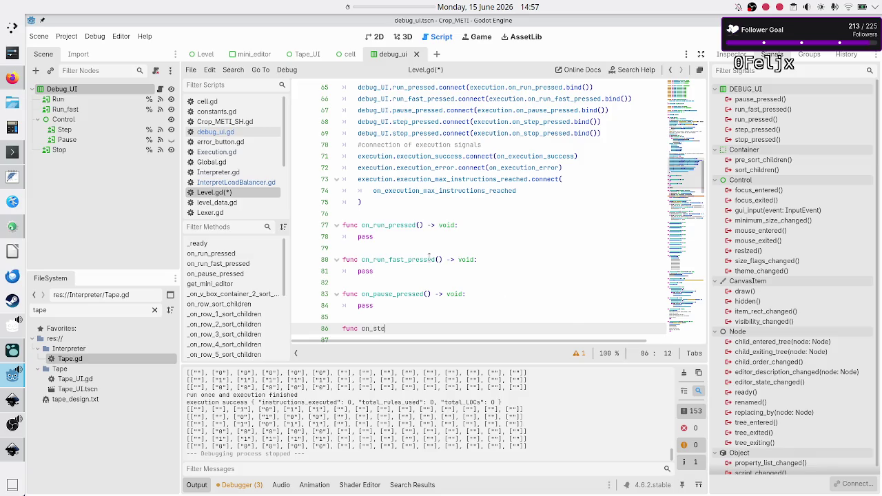
text(p_pressed() ->)
text( void:)
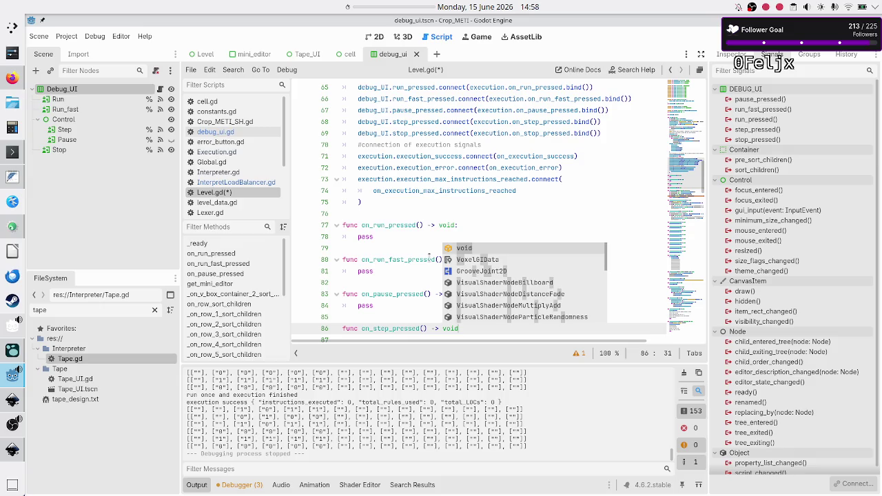
key(Return)
text(pass)
key(Return)
key(Return)
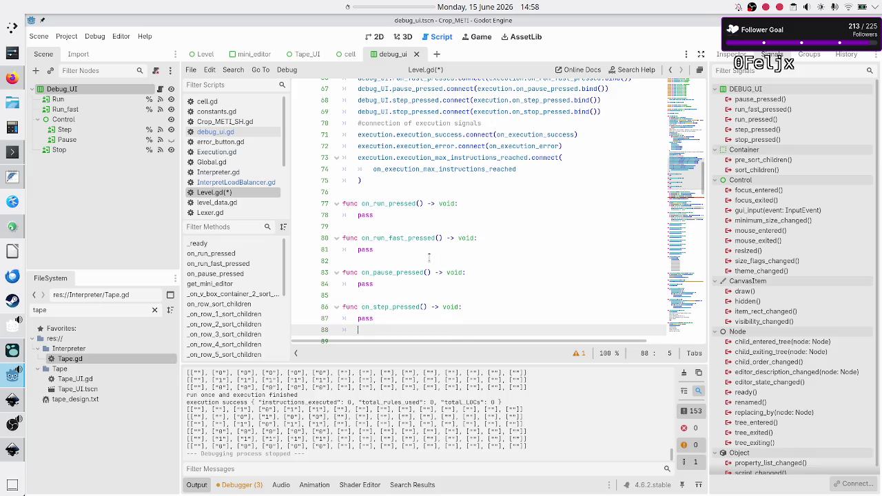
key(BackSpace)
Add func on_stop_pressed() -> void: with a pass body, then return up to the connections.
text(func)
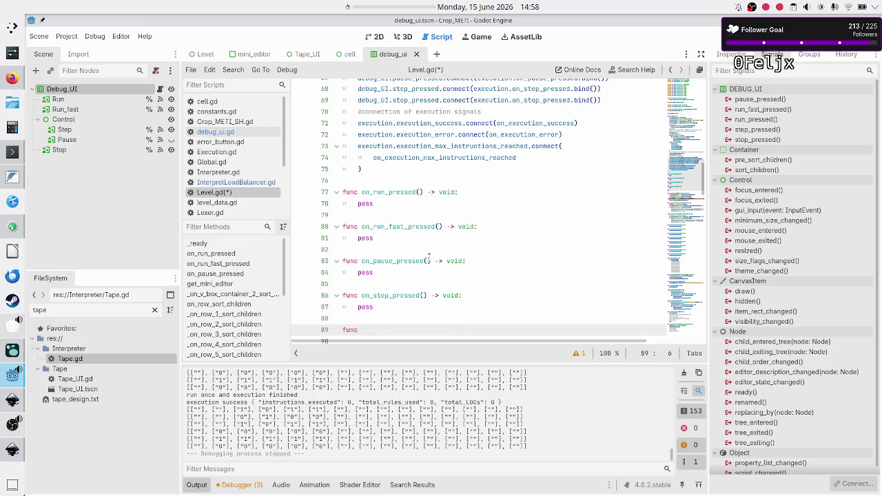
text( on_stop_)
text(pressed() -> v)
text(oid:)
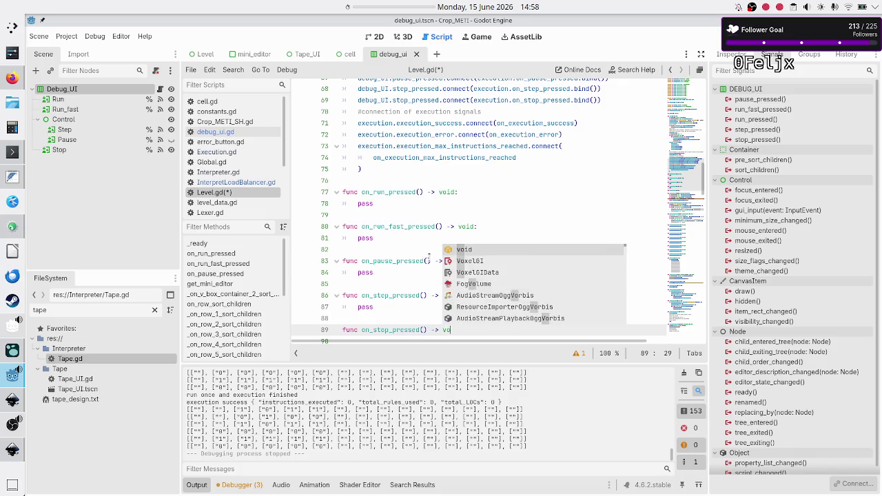
key(Return)
text(pass)
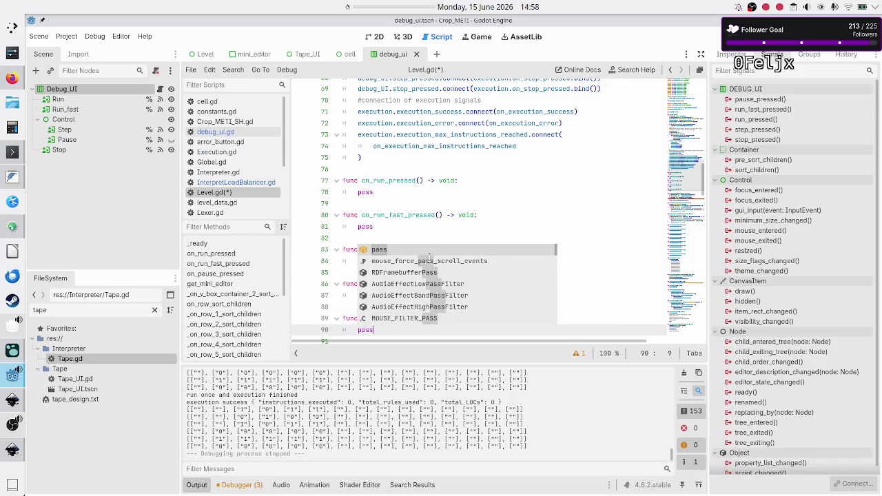
key(Down)
key(Down)
key(Up)
key(Up)
key(Up)
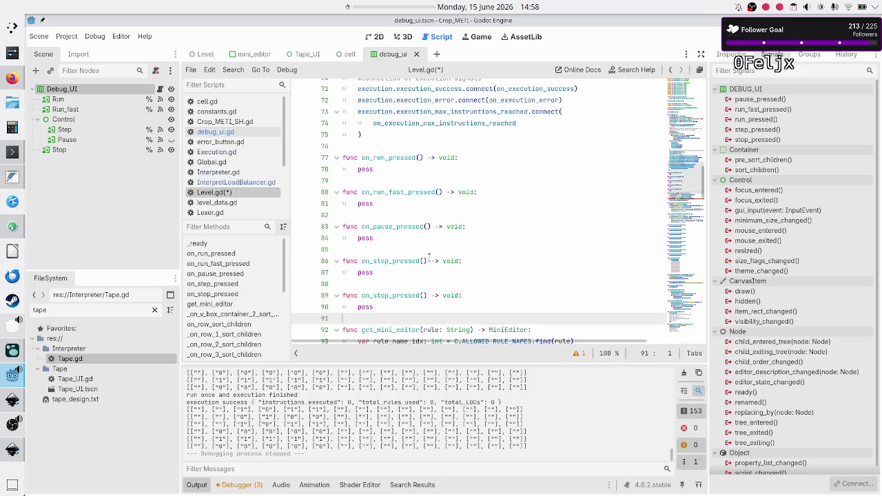
key(Up)
key(Up)
key(Up)
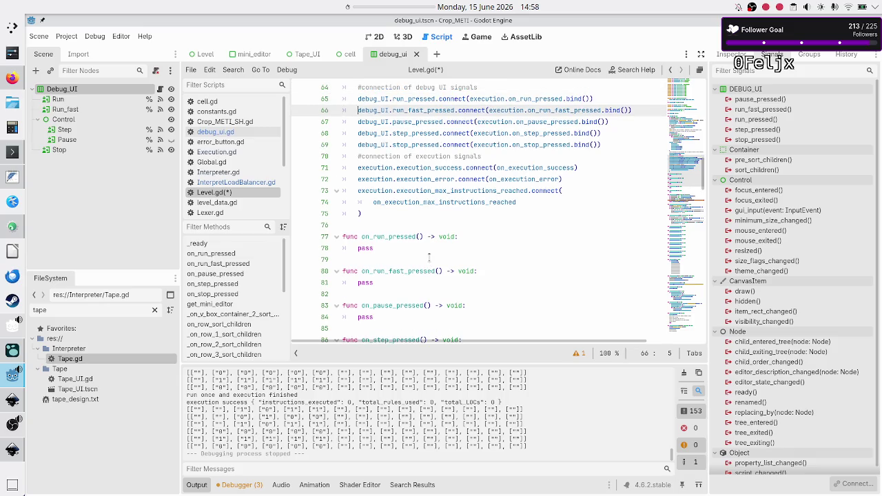
Move the execution run callback out of the run connect line into on_run_pressed, replacing pass.
key(Up)
key(End)
key(Left)
key(shift+Left)
key(shift+Left)
key(shift+Left)
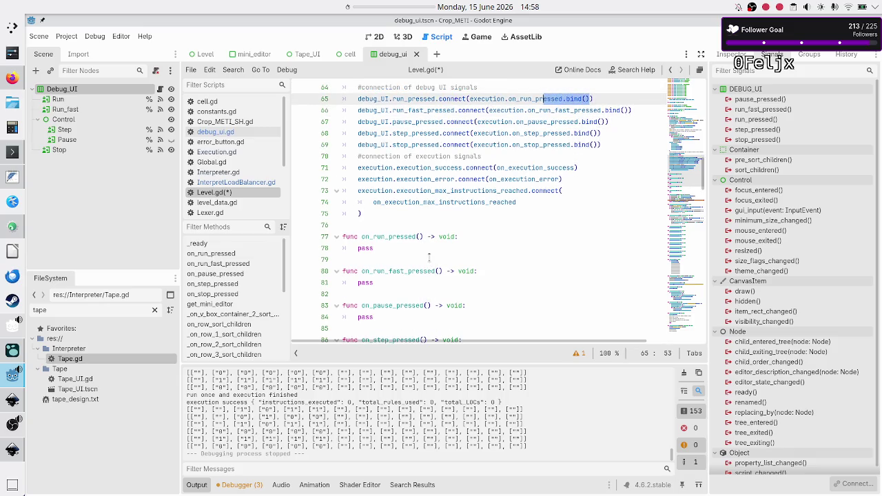
key(shift+Left)
key(Delete)
key(Down)
key(Down)
key(Down)
key(BackSpace)
key(BackSpace)
key(BackSpace)
key(ctrl+v)
Move the run-fast callback from line 66 into on_run_fast_pressed in place of pass.
key(Up)
key(Up)
key(Up)
key(Up)
key(Up)
key(Up)
key(shift+Right)
key(shift+Right)
key(shift+Right)
key(shift+Right)
key(shift+Right)
key(shift+Right)
key(Delete)
key(Down)
key(Down)
key(Down)
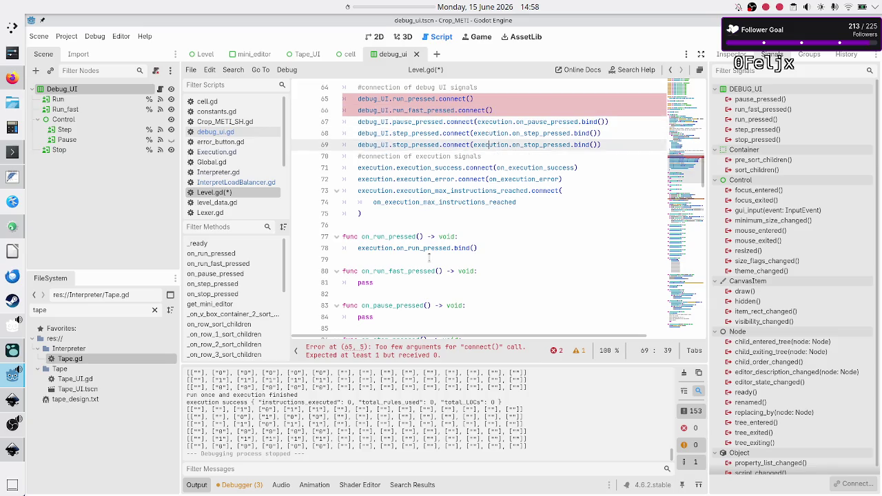
key(Down)
key(Down)
key(Down)
key(BackSpace)
key(BackSpace)
key(BackSpace)
key(ctrl+v)
Move the pause callback from line 67 into on_pause_pressed in place of pass.
key(Up)
key(Up)
key(Up)
key(Up)
key(Right)
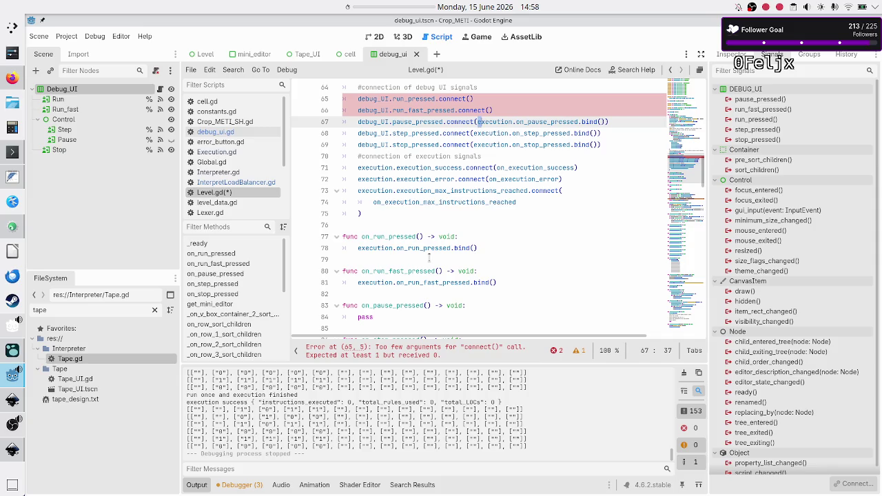
key(shift+Right)
key(shift+Right)
key(shift+Right)
key(shift+Right)
key(shift+Right)
key(shift+Right)
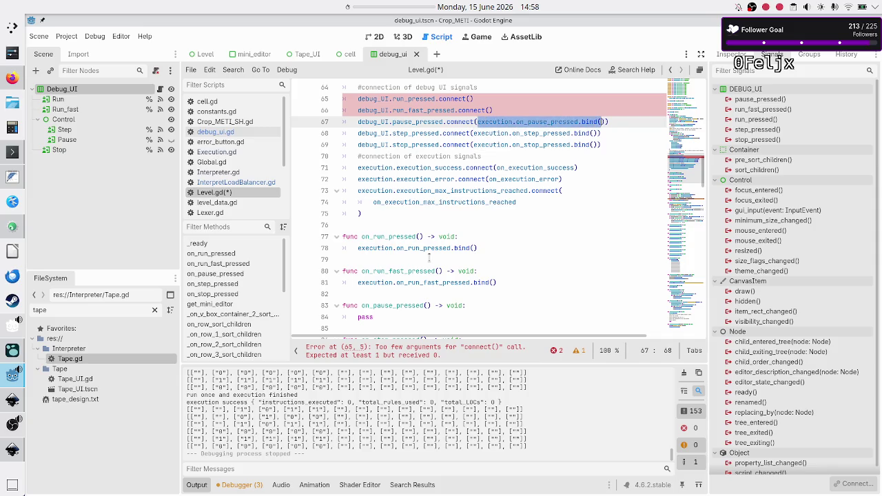
key(Delete)
key(Down)
key(Down)
key(Down)
key(Down)
key(Down)
key(Down)
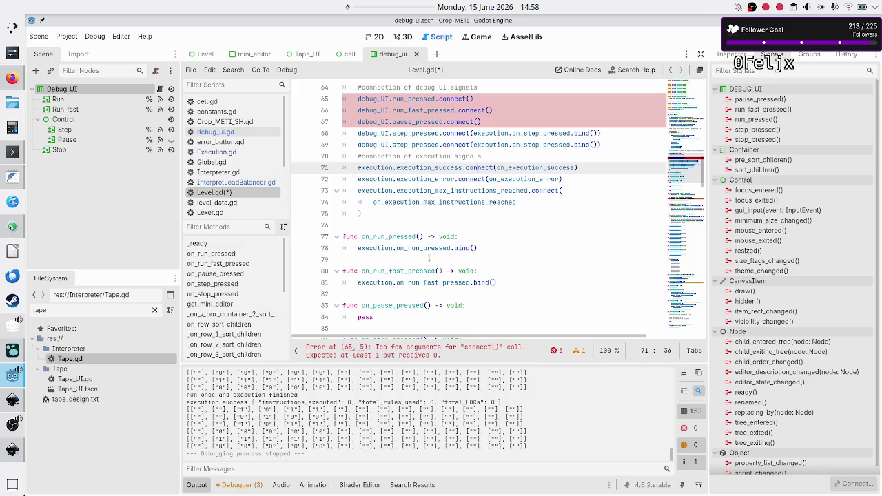
key(BackSpace)
key(BackSpace)
key(BackSpace)
key(ctrl+v)
Move the step callback from line 68 into on_step_pressed in place of pass.
key(Up)
key(Up)
key(Up)
key(Up)
key(Up)
key(Up)
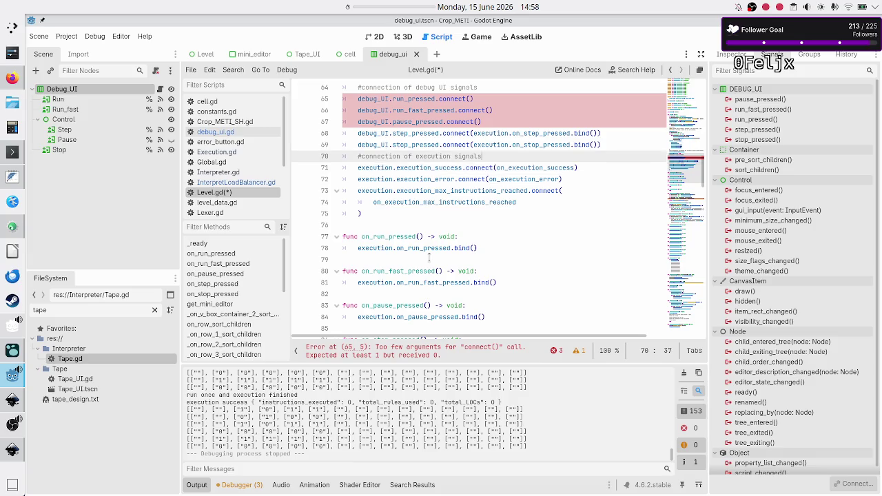
key(shift+Right)
key(shift+Right)
key(shift+Right)
key(ctrl+c)
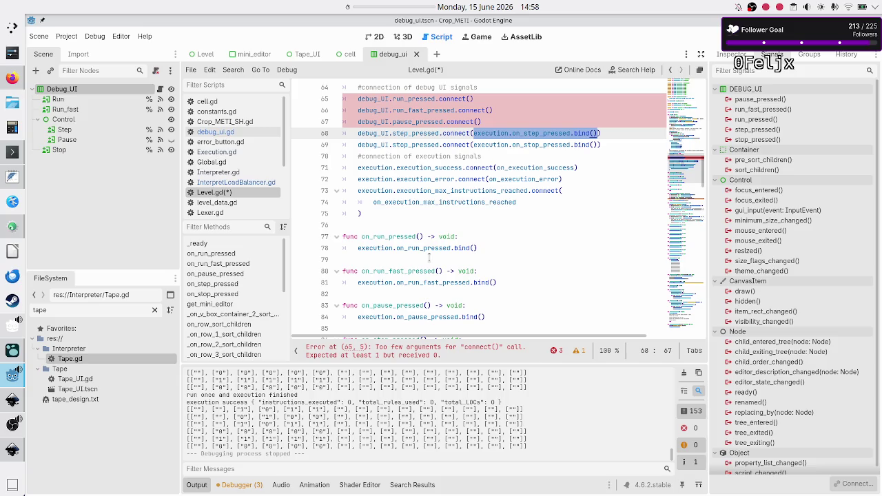
key(BackSpace)
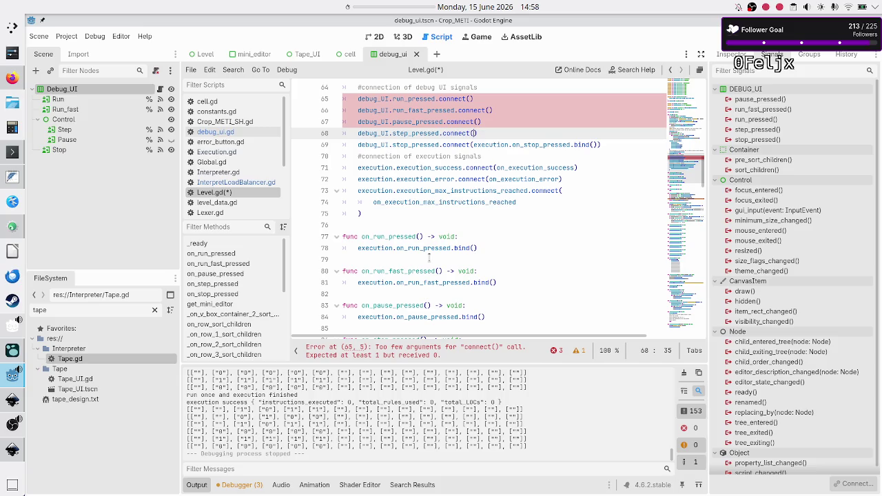
key(Down)
key(Down)
key(Down)
click(428, 258)
key(Down)
key(Down)
key(Down)
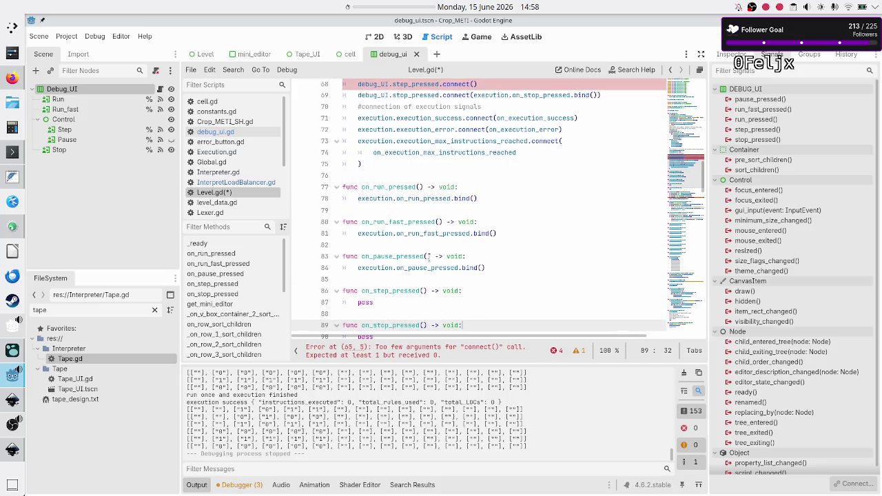
key(End)
key(BackSpace)
key(BackSpace)
key(BackSpace)
key(BackSpace)
key(ctrl+v)
key(Up)
key(Up)
key(Up)
Move the stop callback from line 69 into on_stop_pressed in place of pass.
key(End)
key(Up)
key(Up)
key(Up)
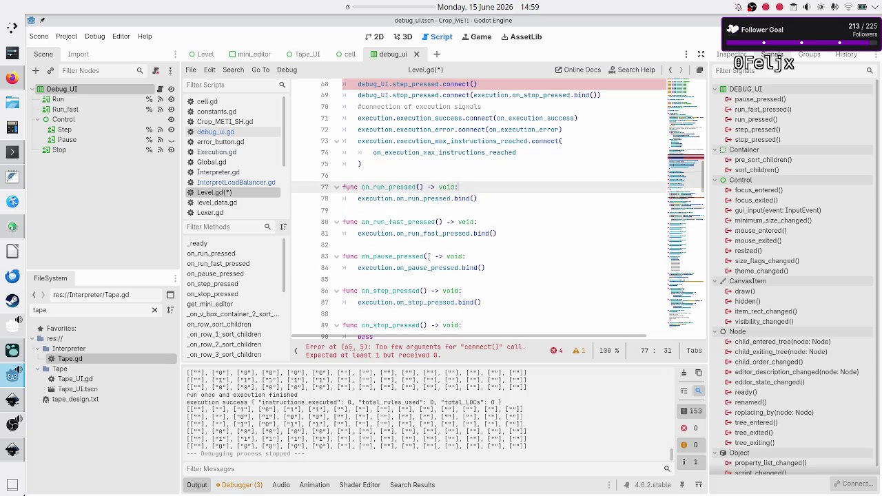
key(Up)
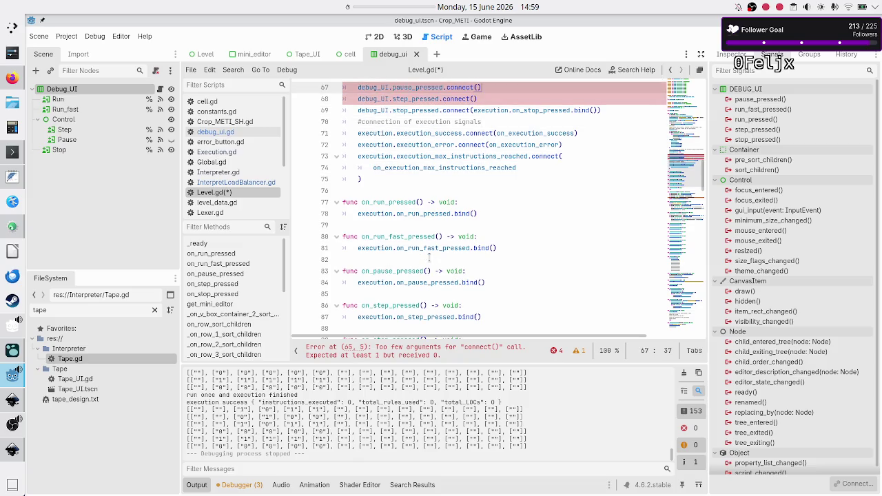
key(shift+Right)
key(shift+Right)
key(shift+Right)
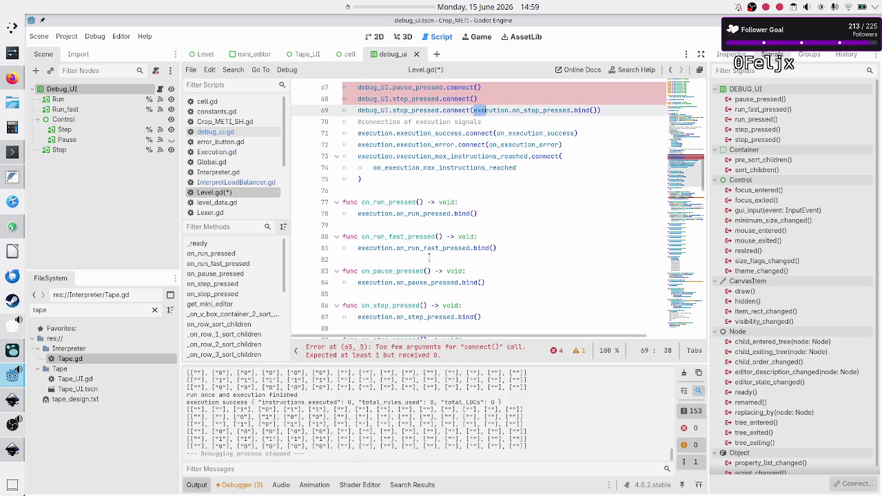
key(shift+Right)
key(shift+Right)
key(shift+Right)
key(ctrl+c)
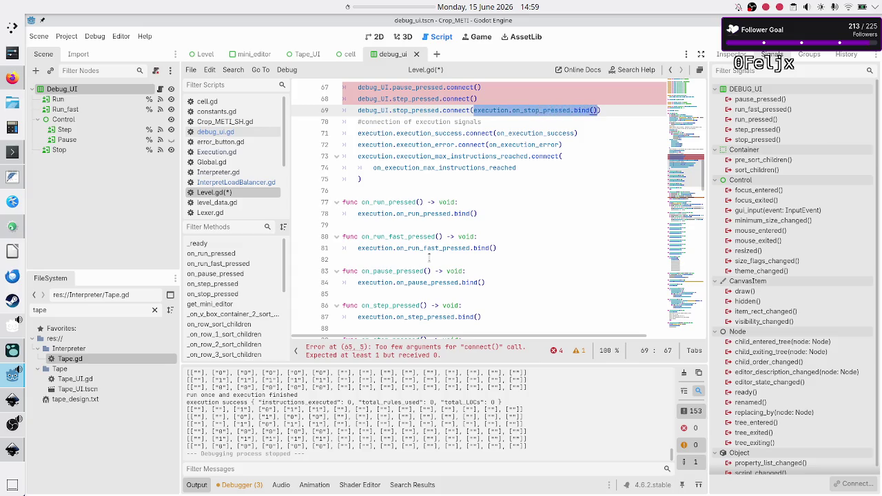
key(BackSpace)
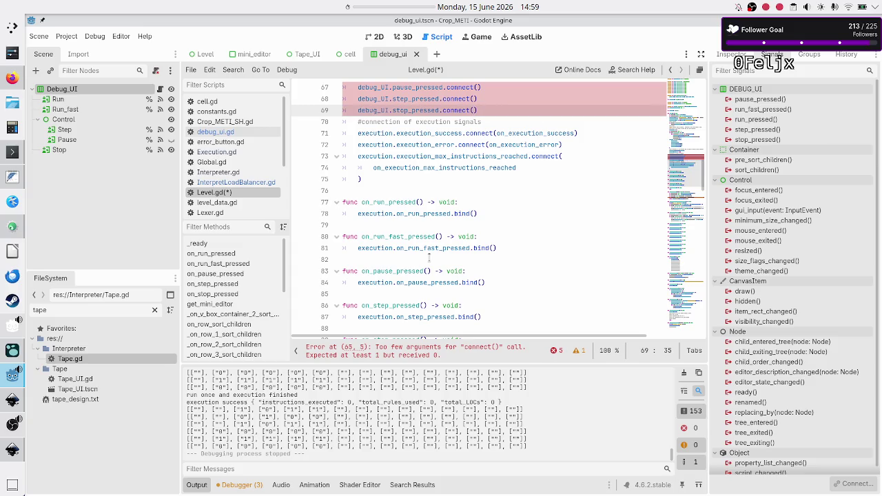
key(Down)
key(Down)
key(Down)
key(Home)
key(Down)
key(Down)
key(Down)
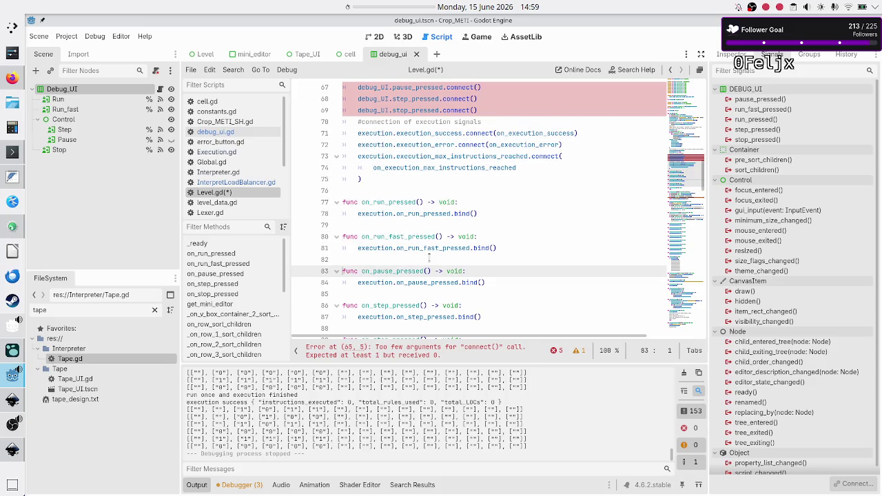
key(Down)
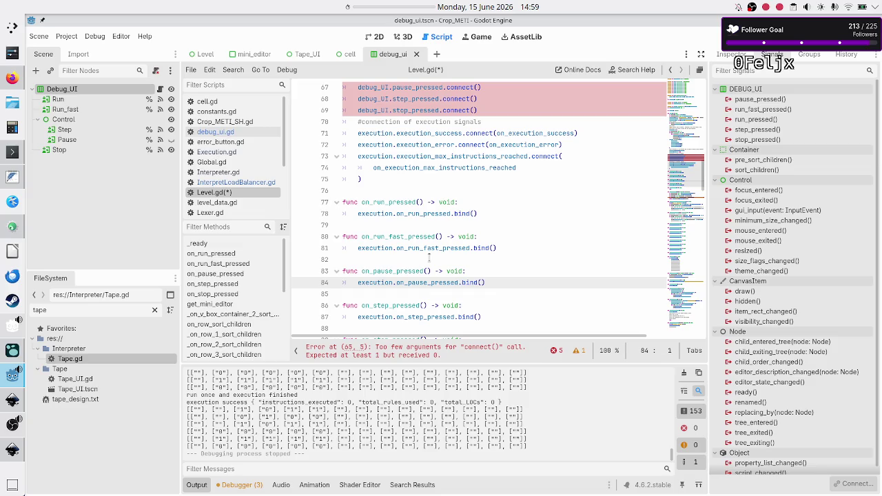
key(Down)
key(Down)
key(Down)
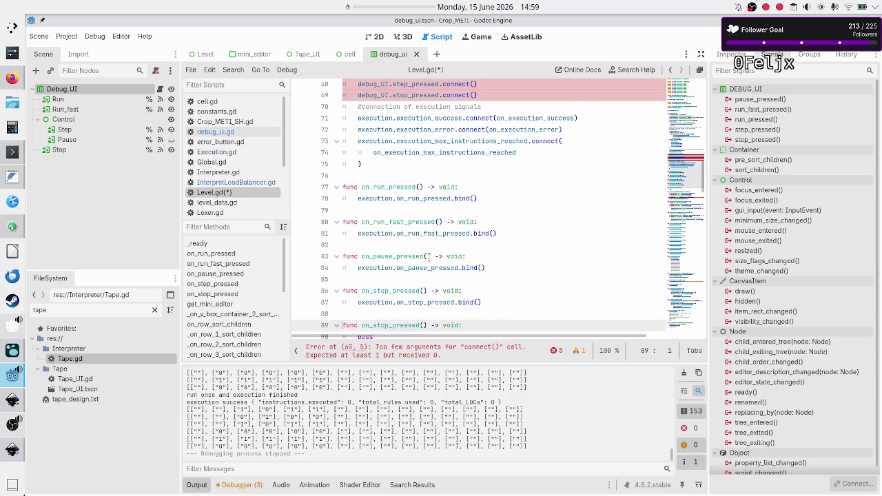
key(Up)
key(End)
key(BackSpace)
key(BackSpace)
key(BackSpace)
key(ctrl+v)
Return to the debug UI connection lines and put the caret inside the run connection's parentheses.
key(Down)
key(Up)
key(Up)
key(Up)
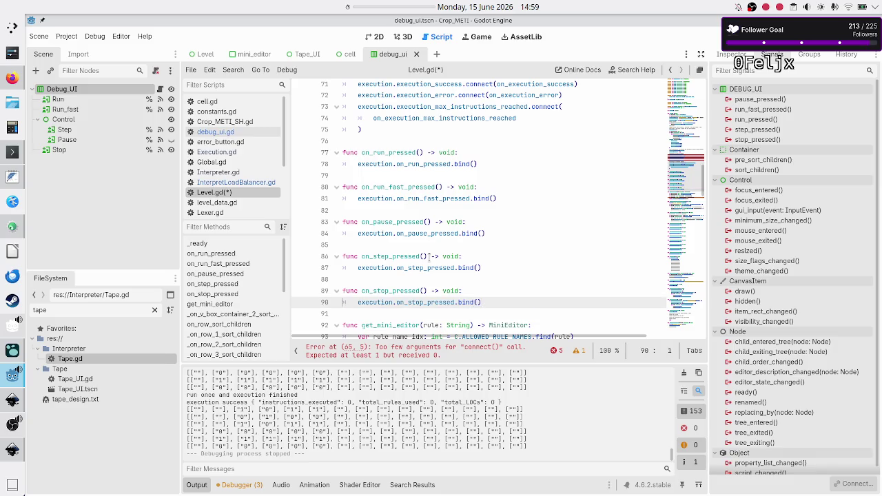
key(shift+Up)
key(shift+Up)
key(shift+Up)
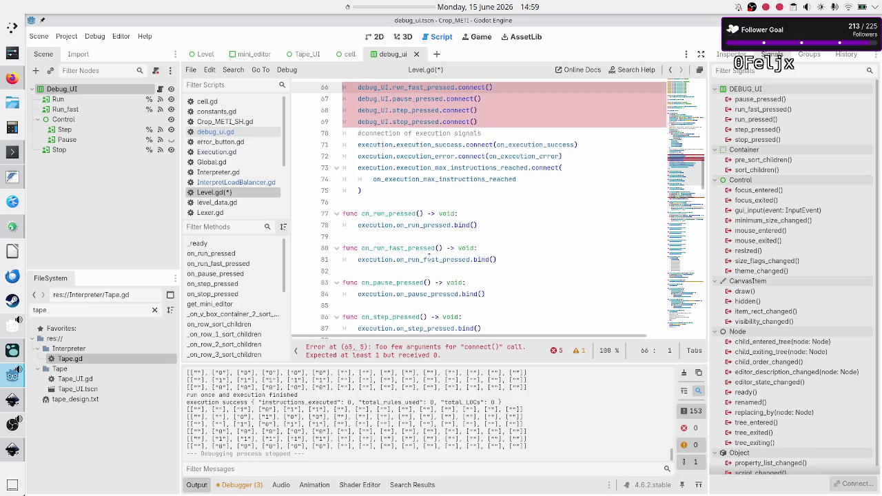
key(shift+Down)
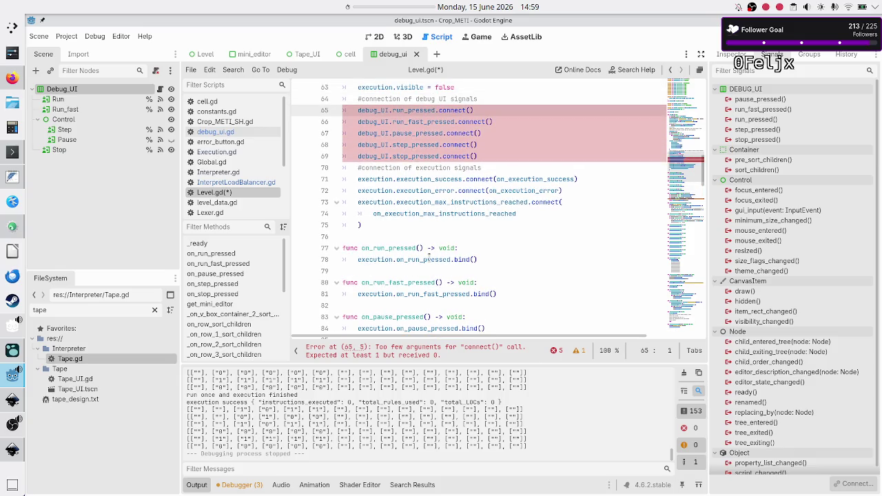
key(shift+Down)
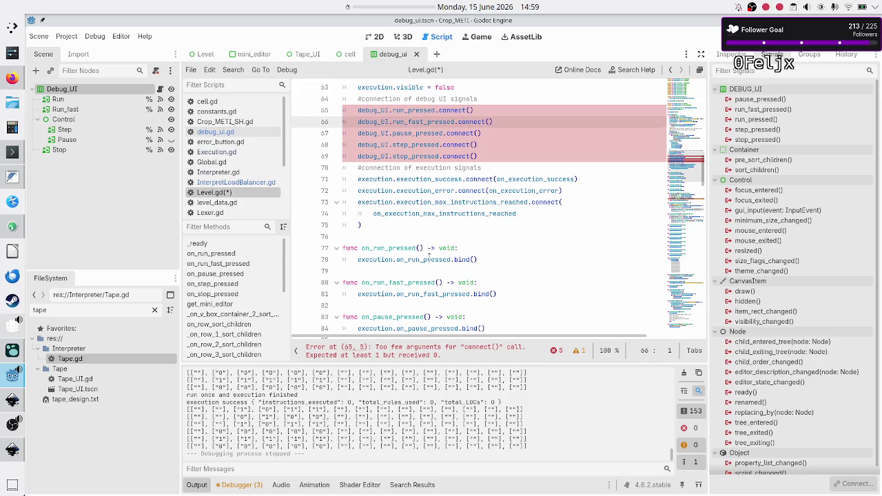
key(Up)
key(End)
key(Left)
Connect the run and run-fast signals to on_run_pressed.bind() and on_run_fast_pressed.bind().
text(on_ru)
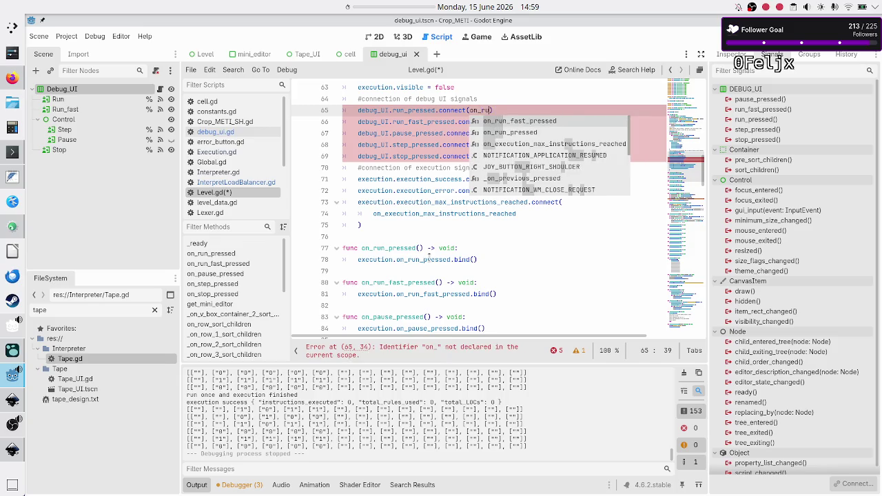
text(n)
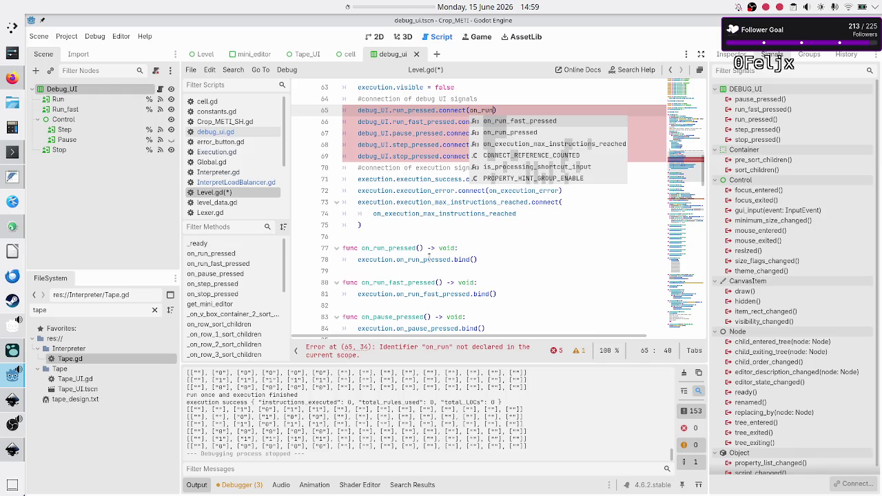
key(Down)
key(Return)
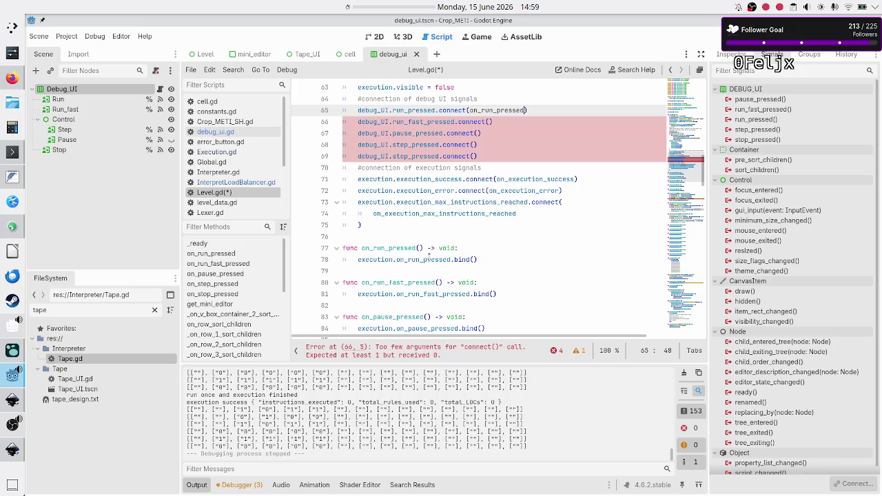
text(.bind())
key(Down)
key(Left)
text(on_r)
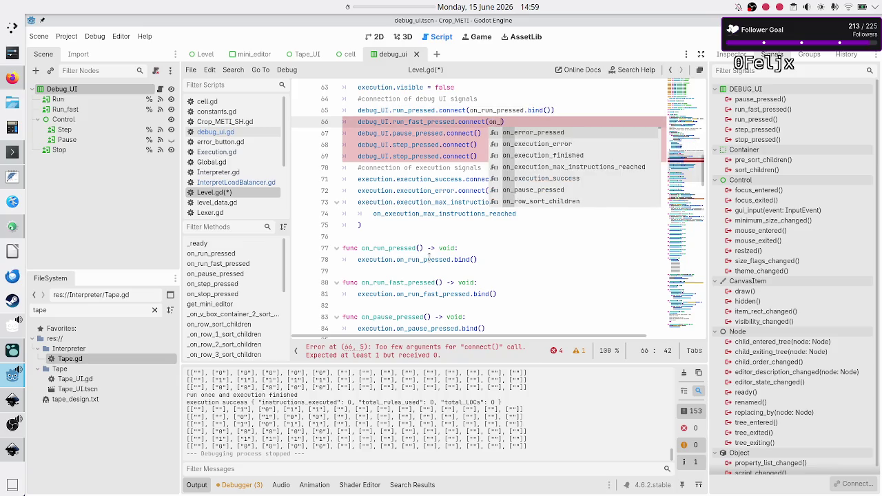
text(un_fas)
key(Return)
key(Down)
key(Up)
text(.bind)
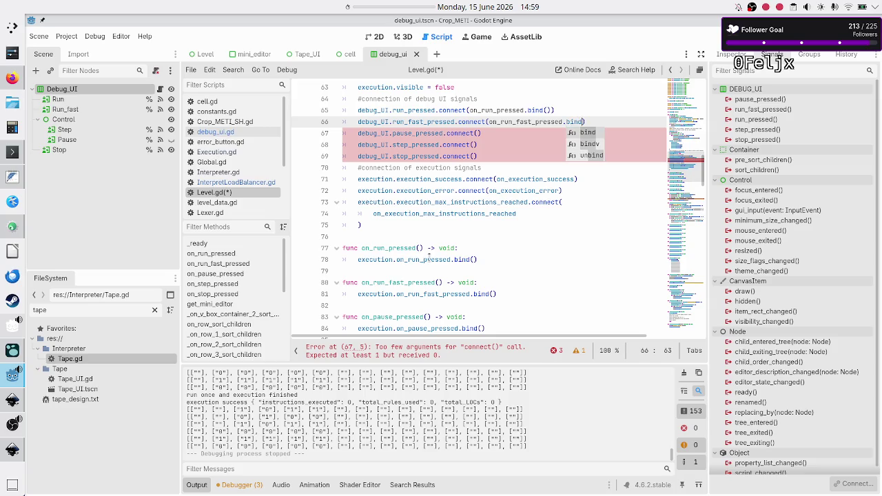
text(())
Connect the pause signal to on_pause_pressed.bind() on line 67.
key(Down)
key(Left)
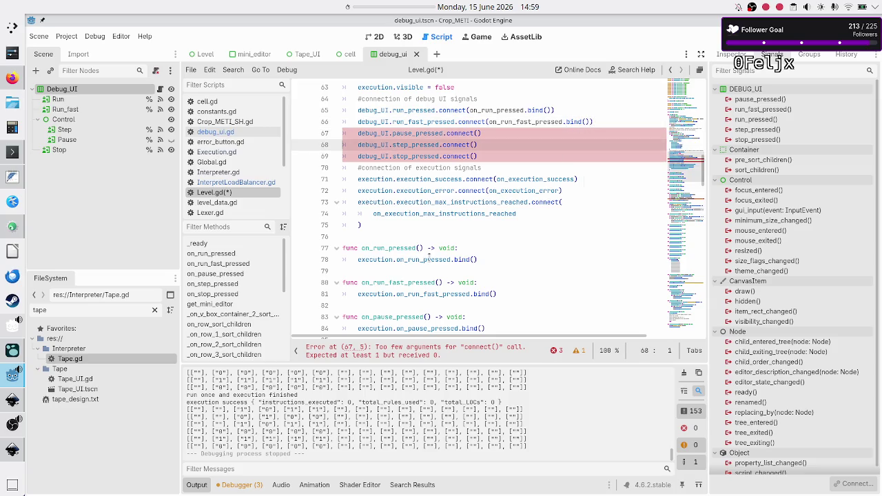
text(on_pau)
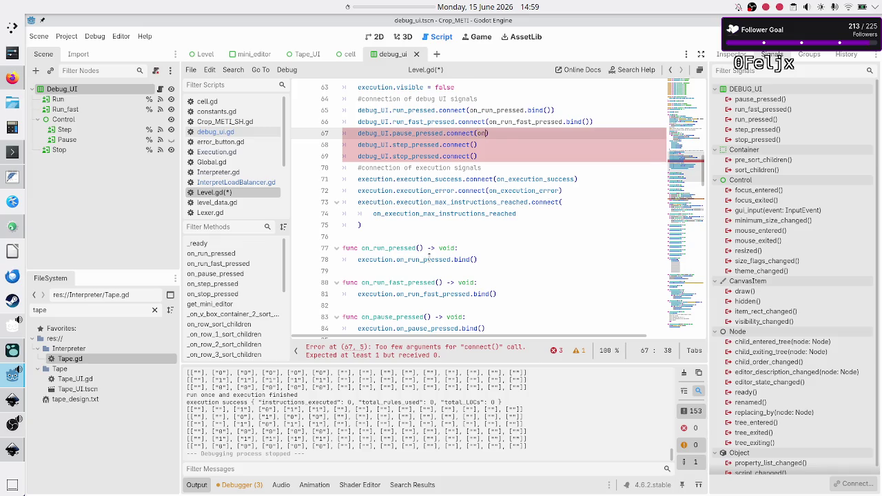
key(Return)
text(.bi)
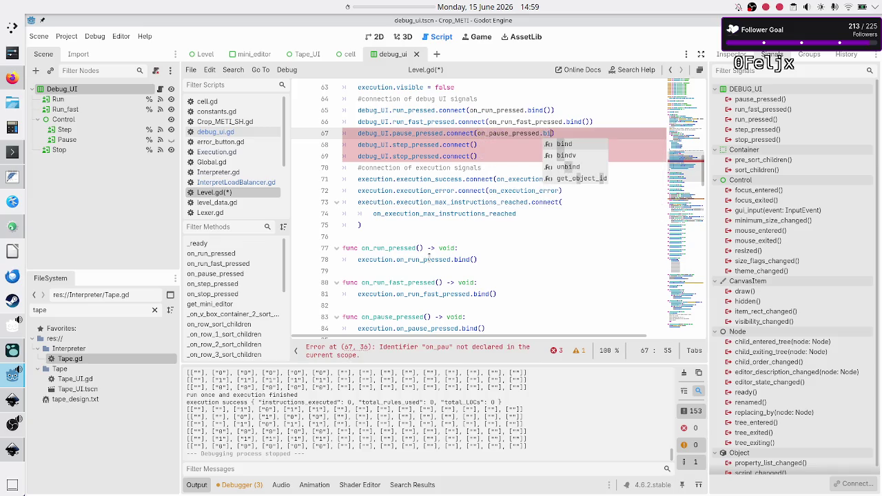
key(Return)
text(())
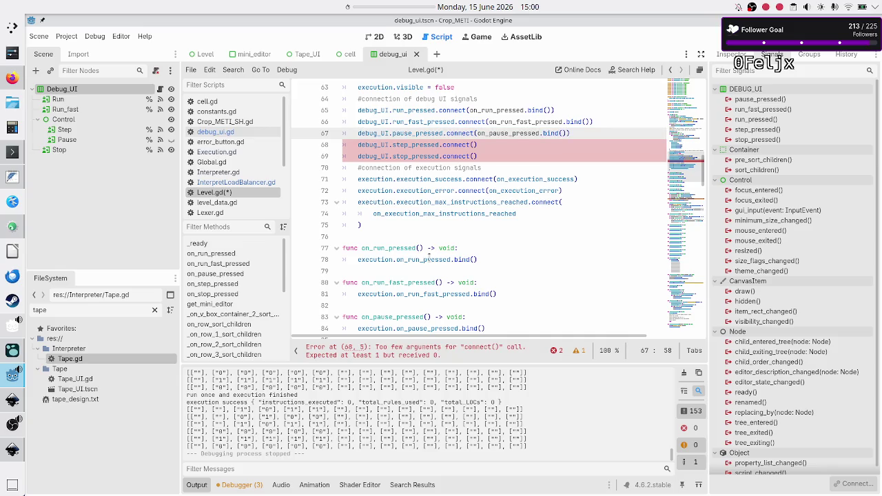
Connect the step and stop signals to on_step_pressed.bind() and on_stop_pressed.bind().
key(Down)
key(Left)
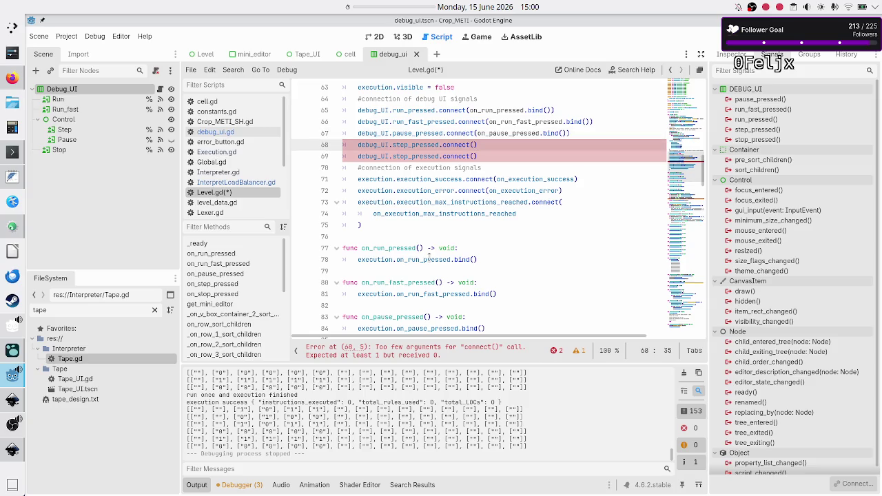
text(on_step_pressed)
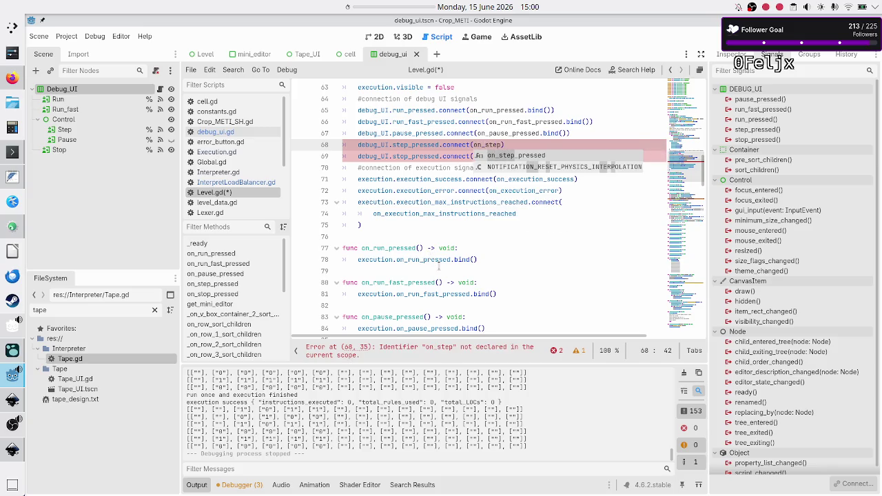
key(Return)
text(.bind())
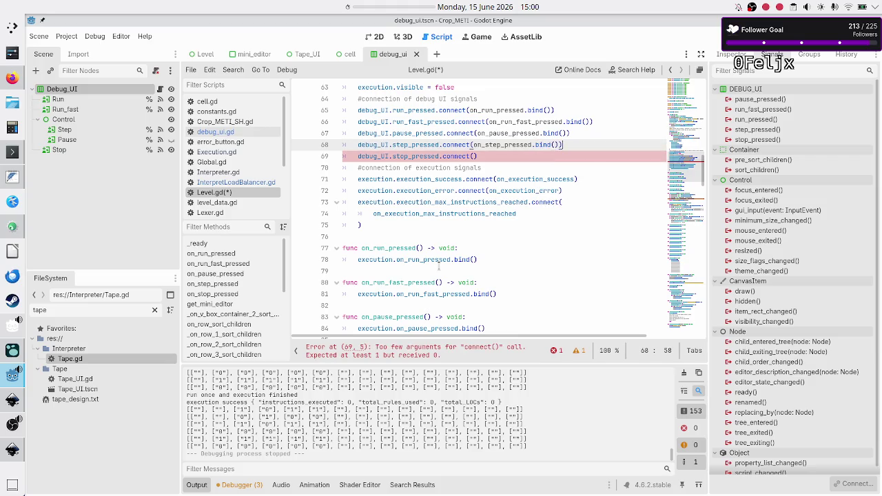
key(Down)
text(on_stop)
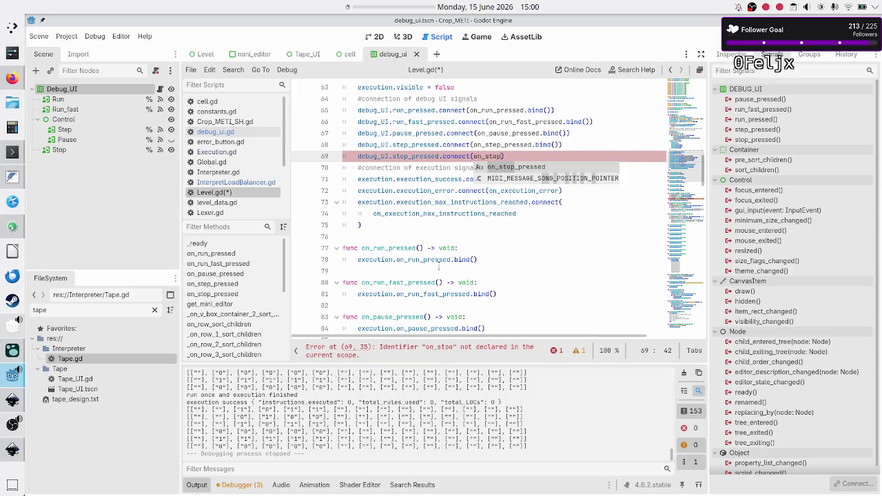
key(Return)
text(.bind)
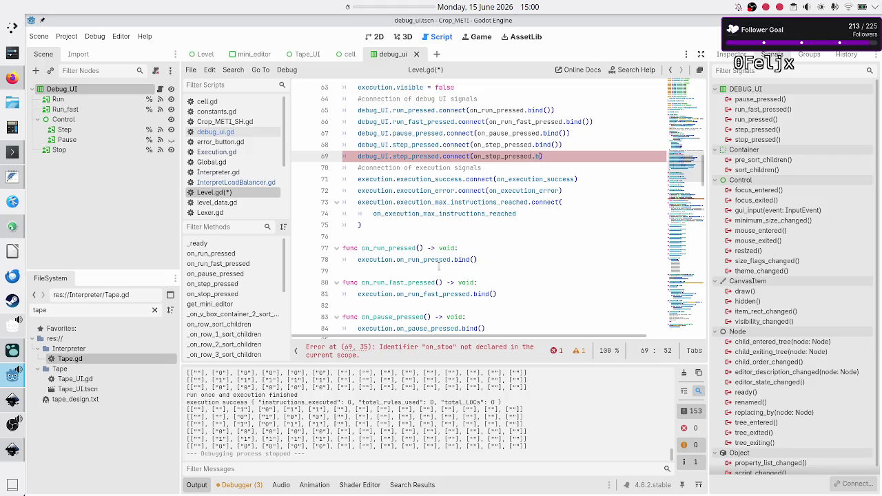
text(())
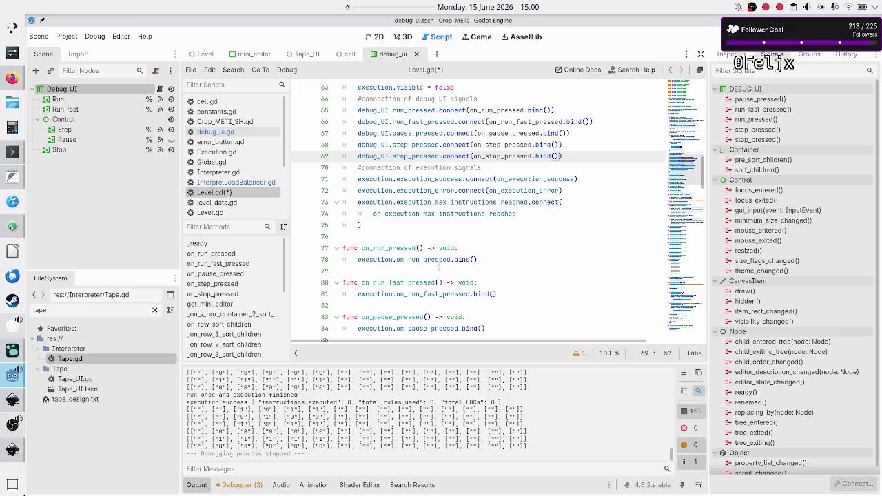
Review the connection lines, save Level.gd, and switch to the debug_ui scene's 2D view.
key(Up)
key(Up)
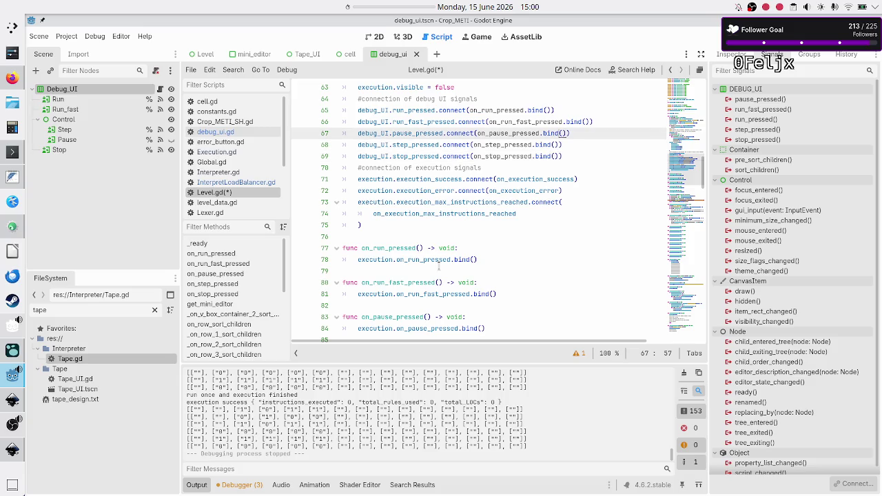
key(Up)
key(Up)
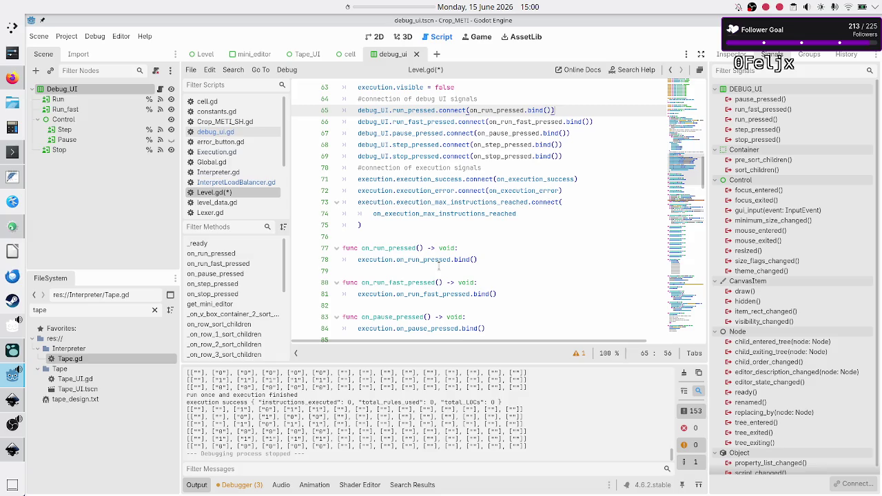
key(Down)
key(Down)
key(Down)
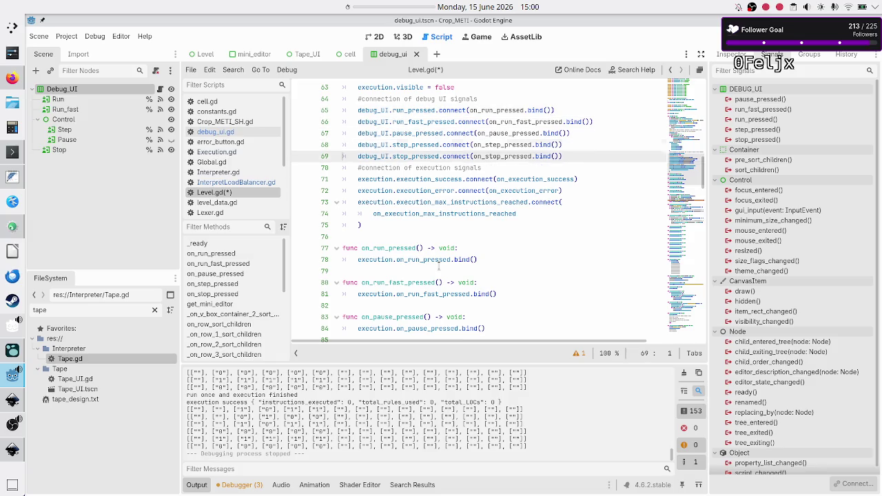
key(Down)
key(Down)
key(Down)
key(Up)
key(Up)
key(Up)
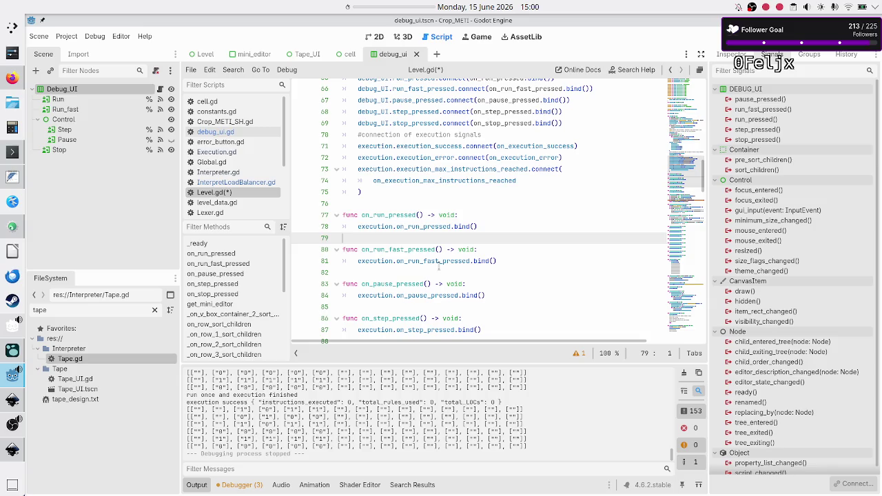
key(Up)
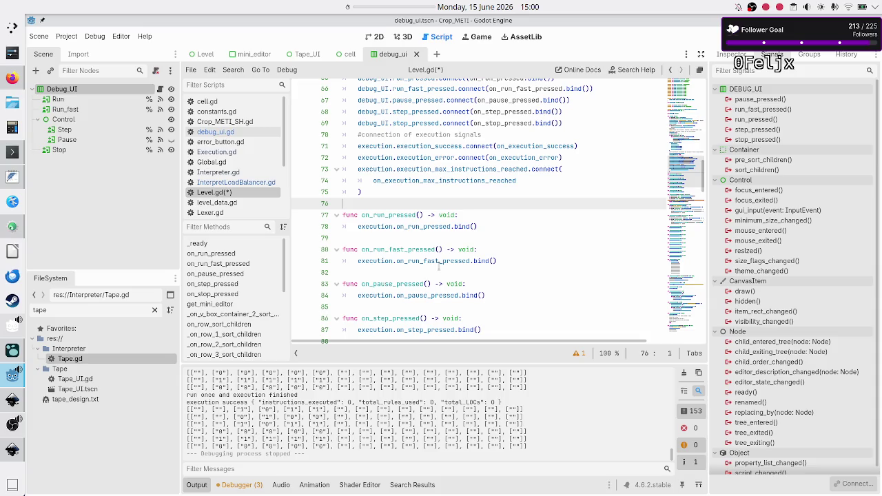
key(ctrl+s)
click(380, 40)
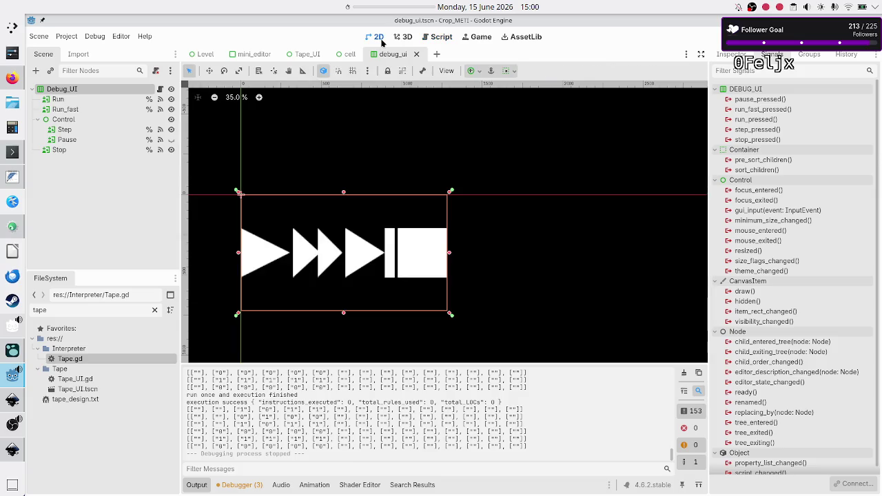
Open the Level scene and zoom in on its validation-test panel.
click(200, 55)
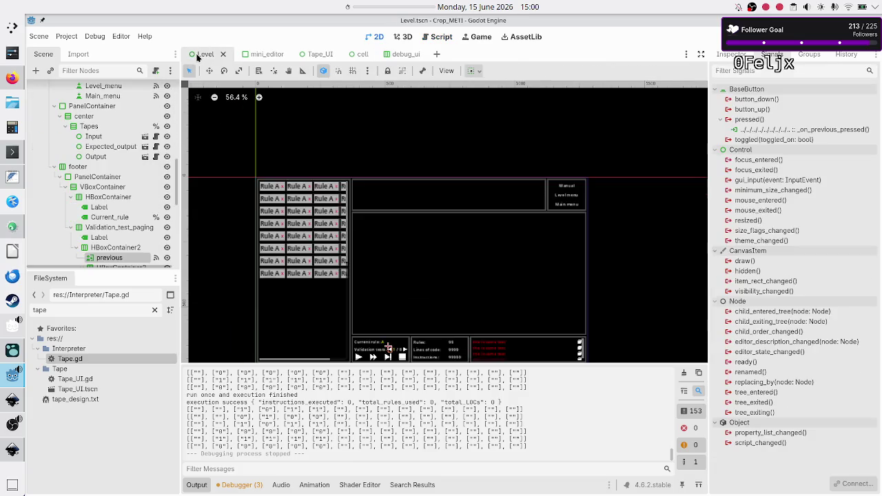
scroll(104, 232, down, 2)
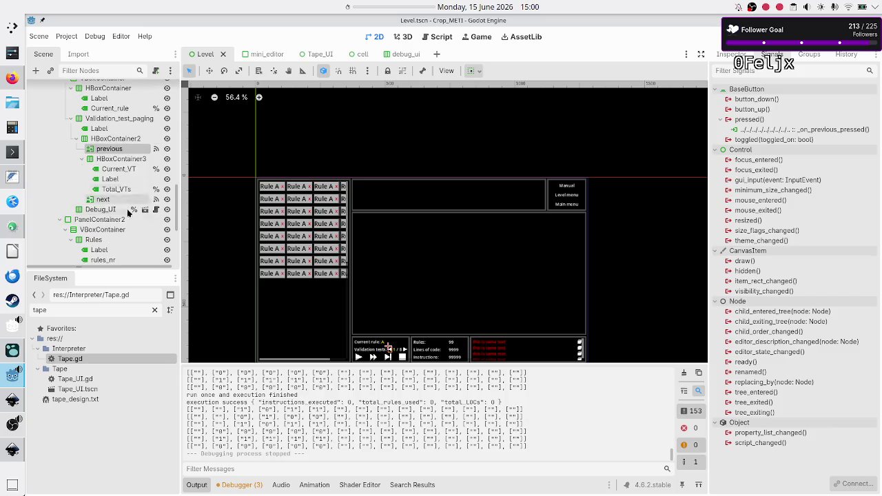
scroll(351, 288, up, 2)
scroll(352, 289, up, 2)
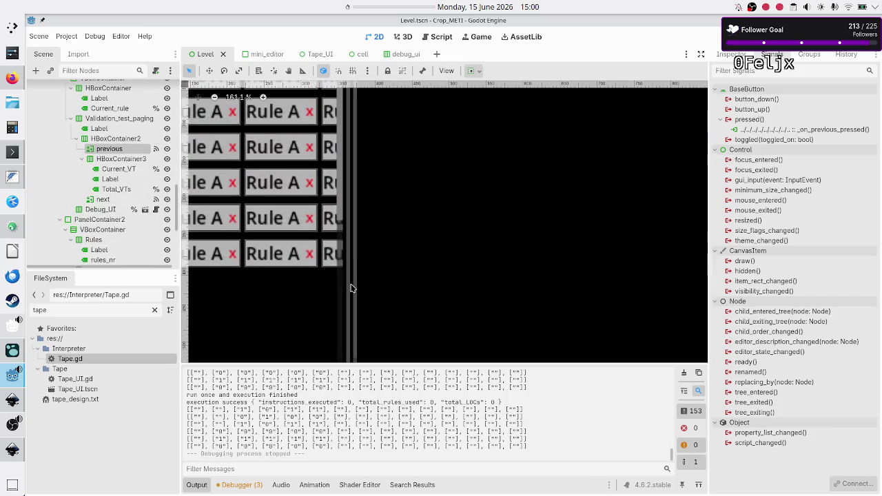
scroll(417, 239, down, 4)
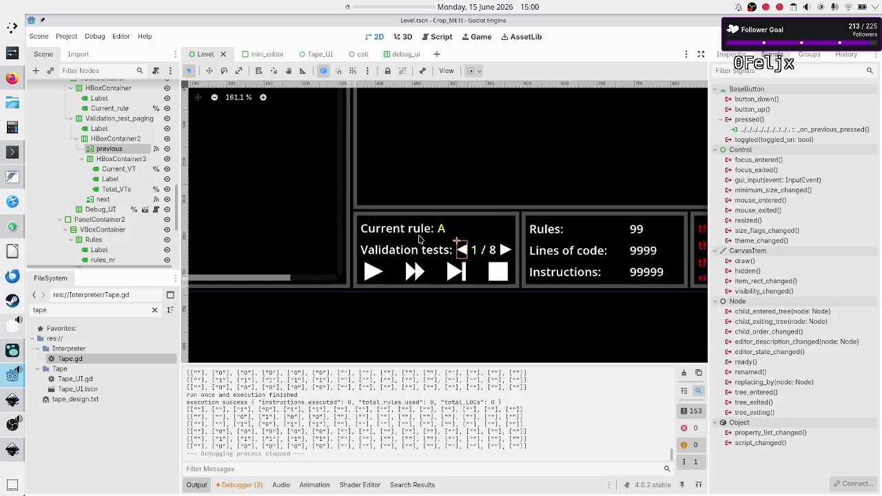
Inspect the 'previous' button's Textures settings, then return to the Level node's script.
click(732, 55)
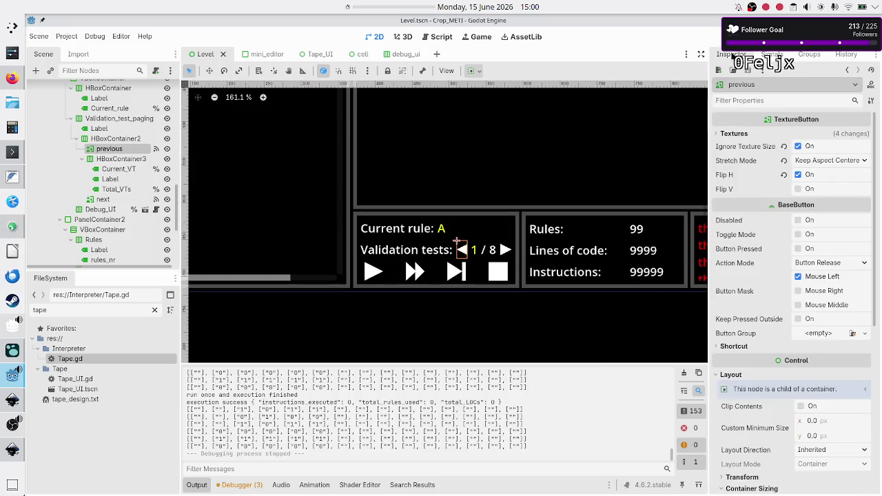
scroll(819, 279, down, 5)
scroll(817, 279, up, 5)
scroll(817, 278, down, 5)
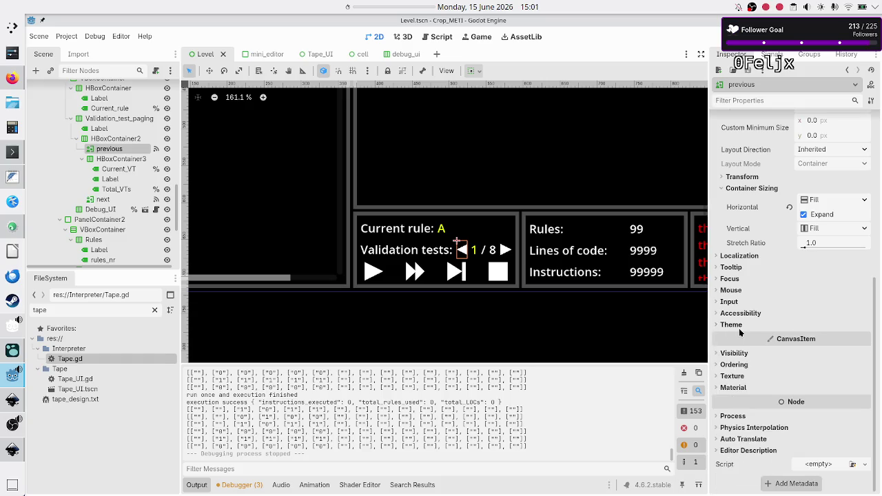
scroll(739, 333, up, 5)
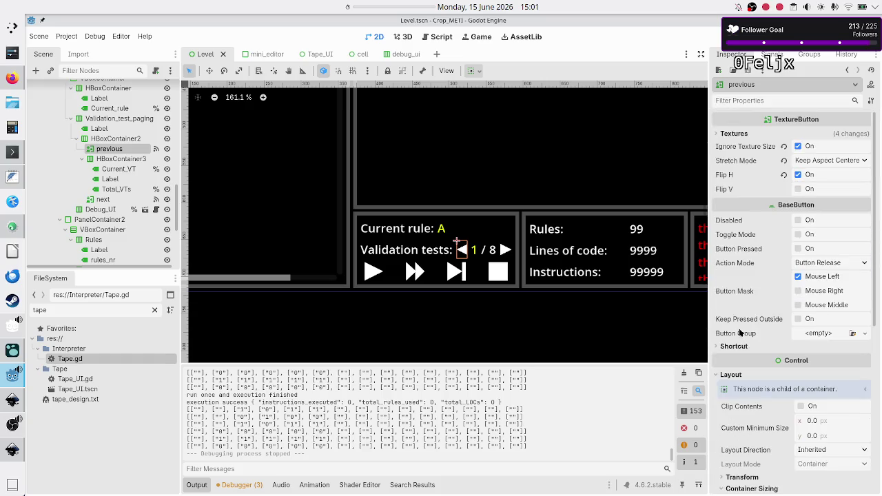
click(713, 136)
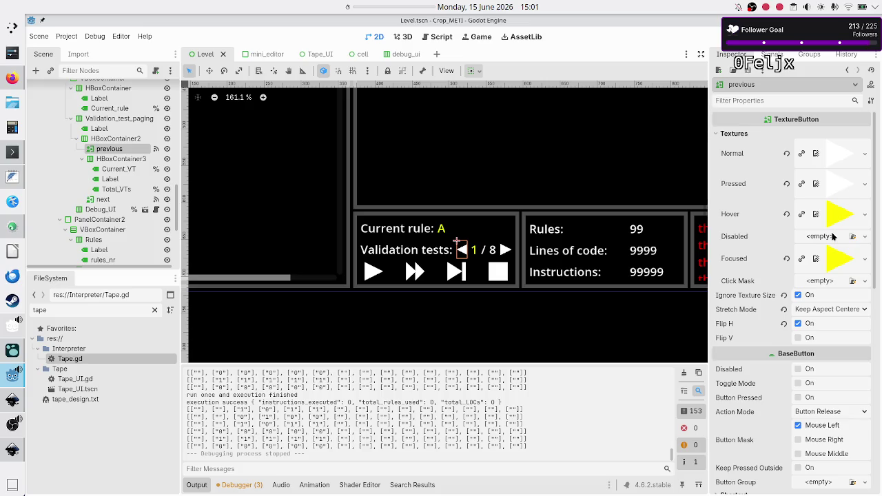
mouse_move(733, 239)
scroll(125, 136, up, 3)
scroll(125, 135, up, 10)
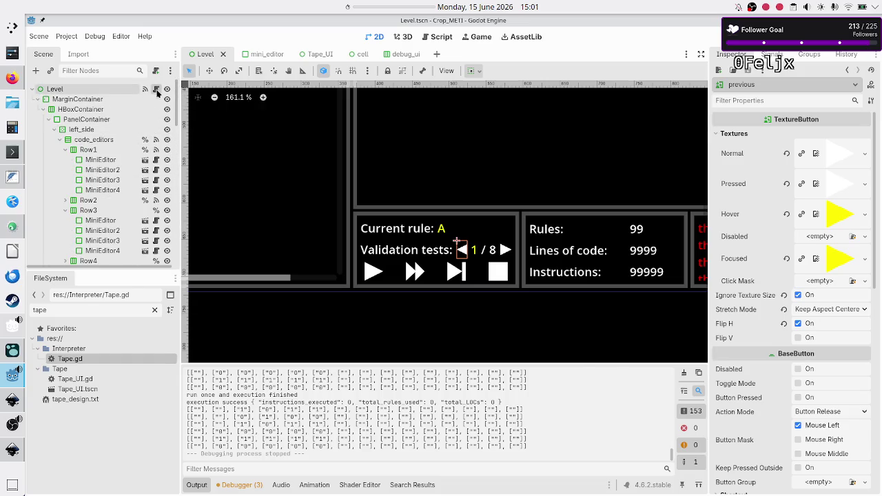
click(155, 89)
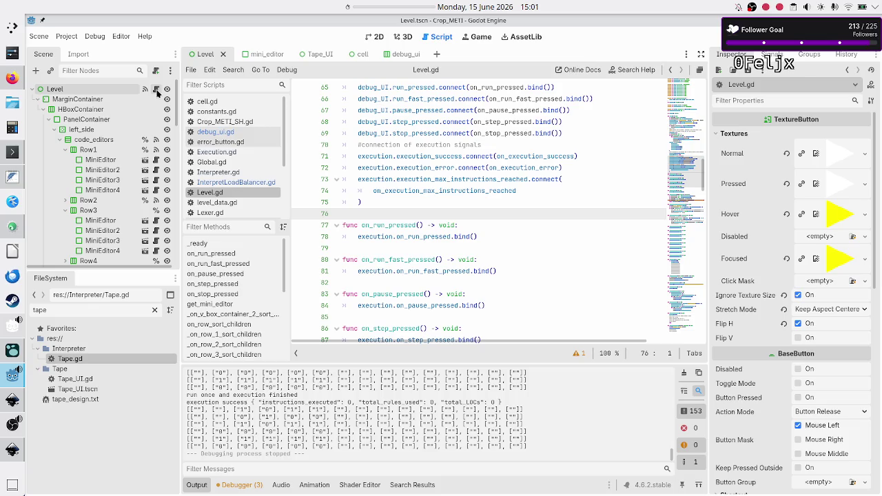
Add a new line 78 in on_run_pressed with 'next', and scroll the Scene tree to 'previous'.
click(491, 238)
key(ctrl+shift+Return)
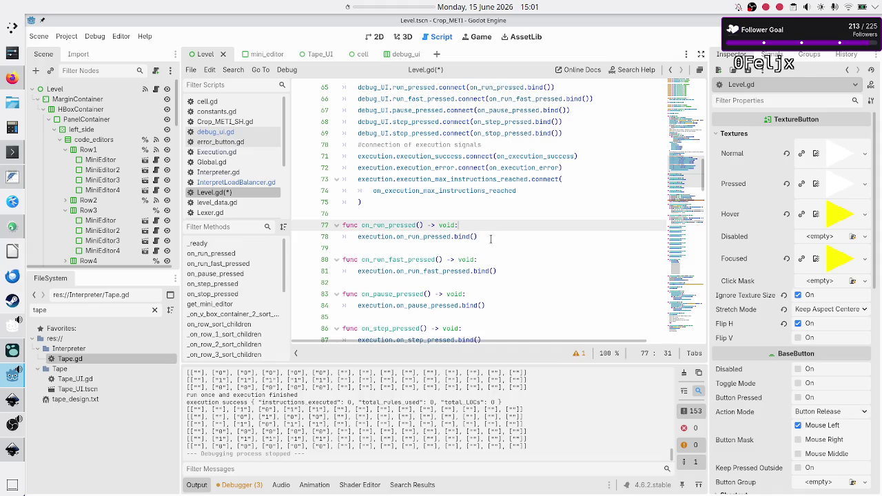
key(ctrl+shift+k)
key(End)
key(Up)
key(Return)
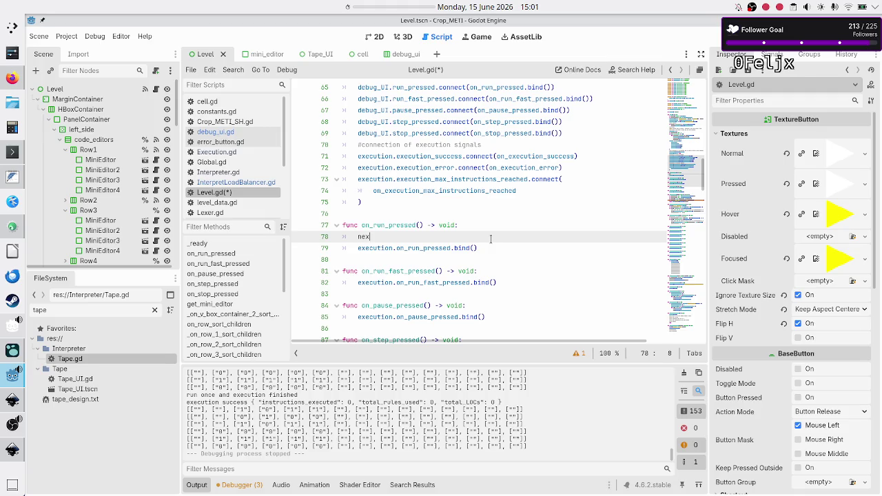
text(t)
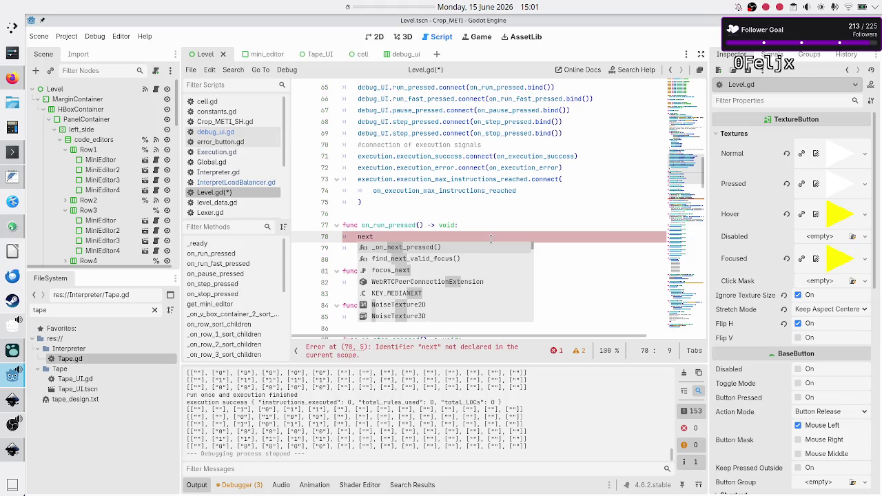
key(Escape)
scroll(128, 192, down, 5)
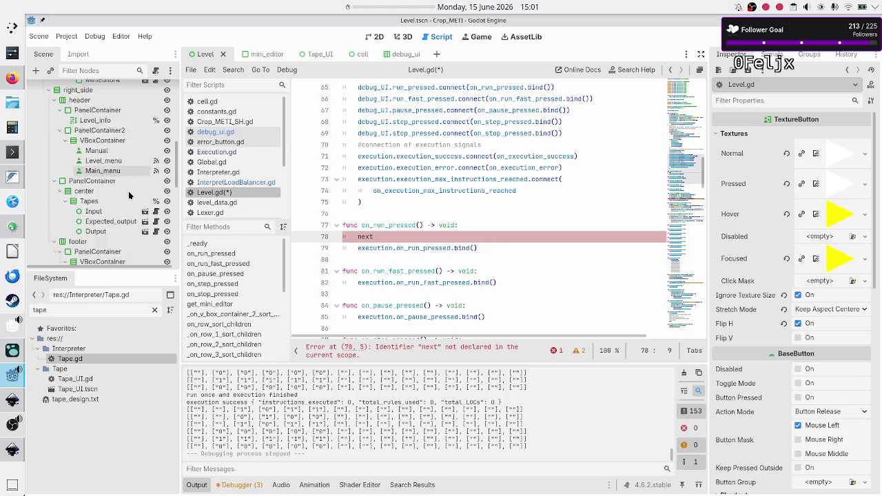
scroll(129, 195, down, 3)
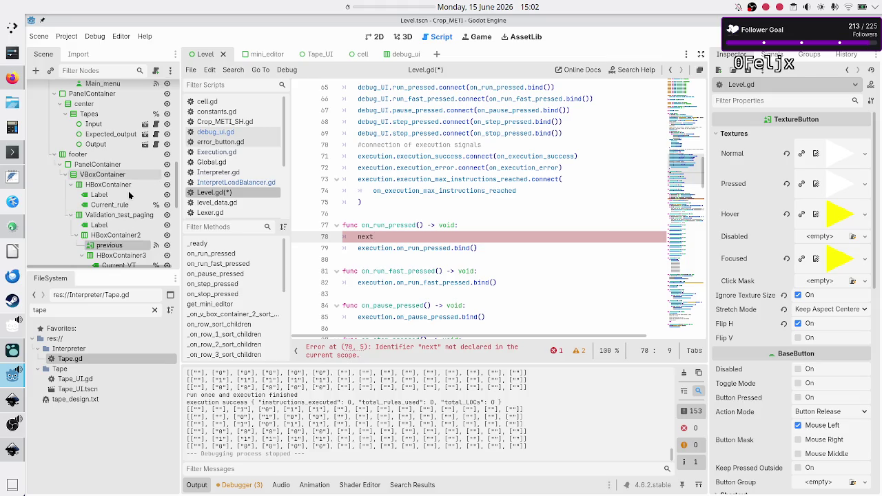
scroll(131, 200, down, 3)
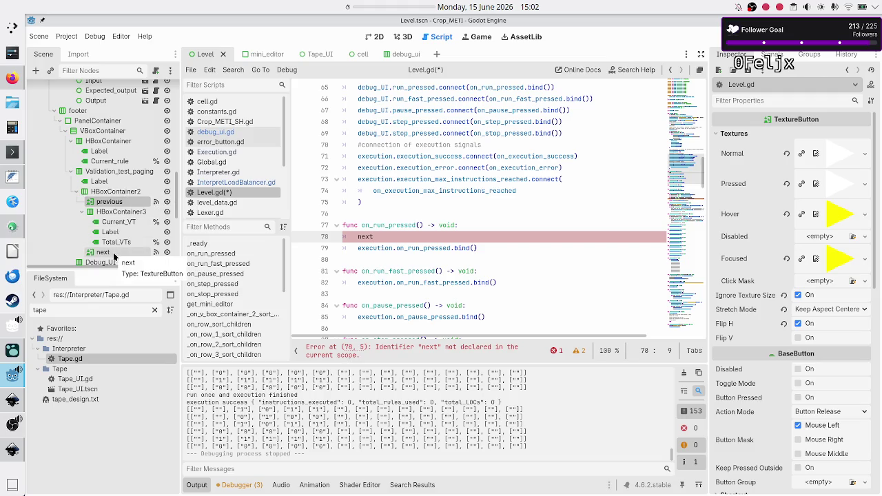
Enable Access as Unique Name on the previous and next nodes and save.
right_click(119, 207)
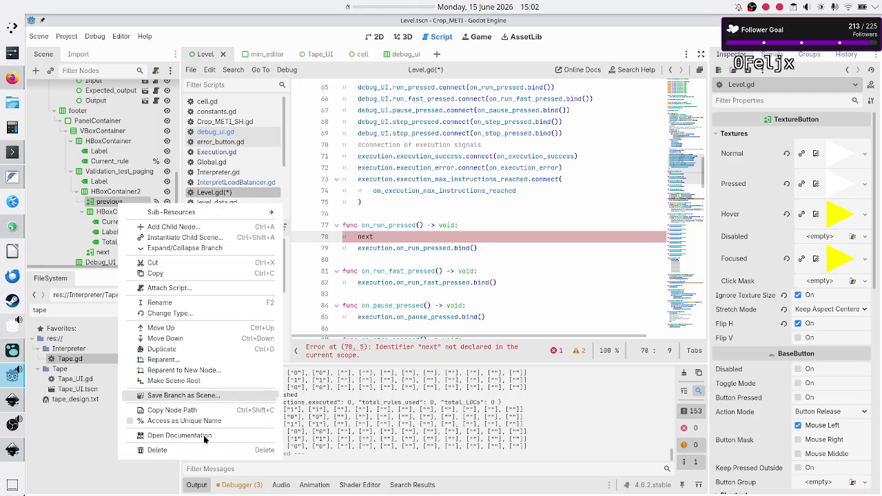
click(211, 418)
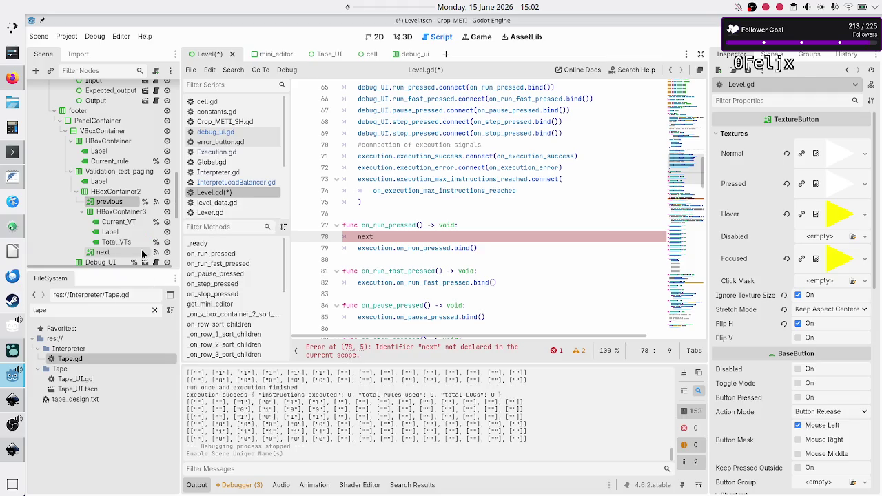
right_click(101, 252)
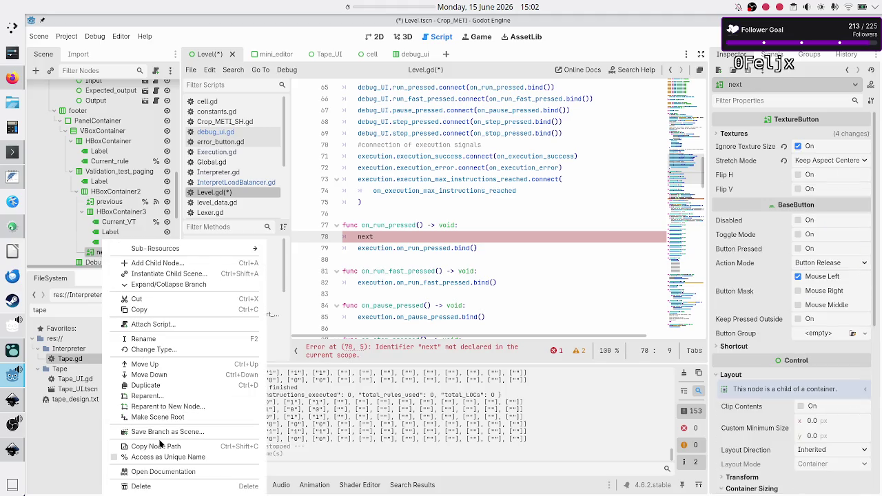
click(158, 458)
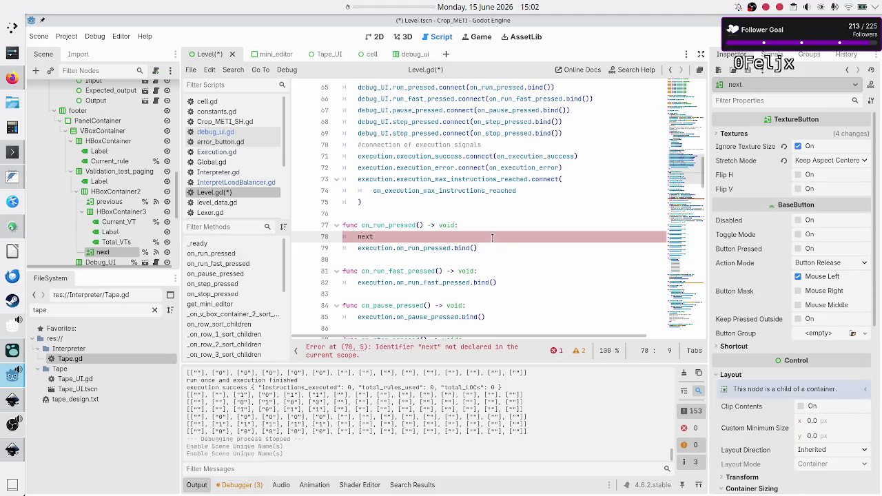
click(521, 226)
key(ctrl+s)
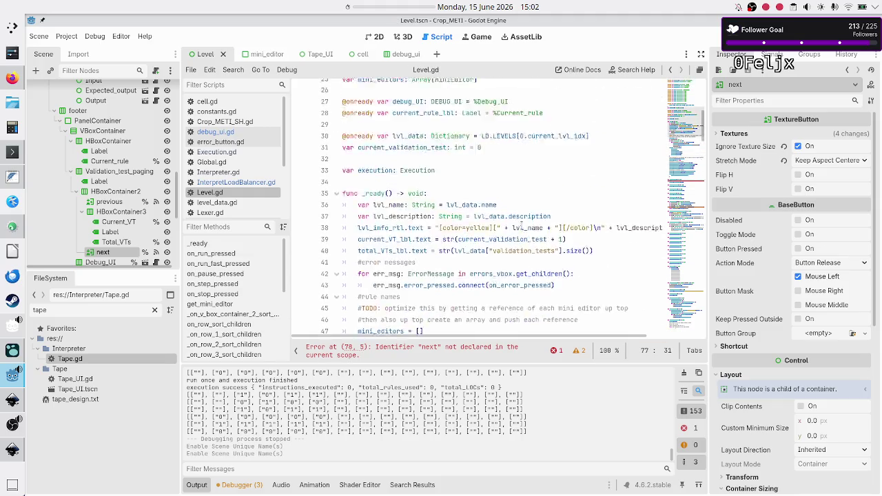
scroll(525, 253, down, 1)
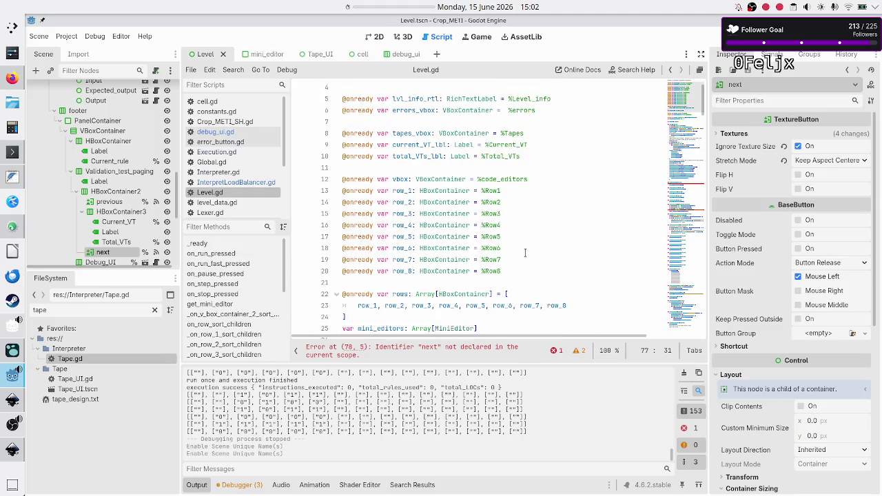
click(563, 147)
key(Up)
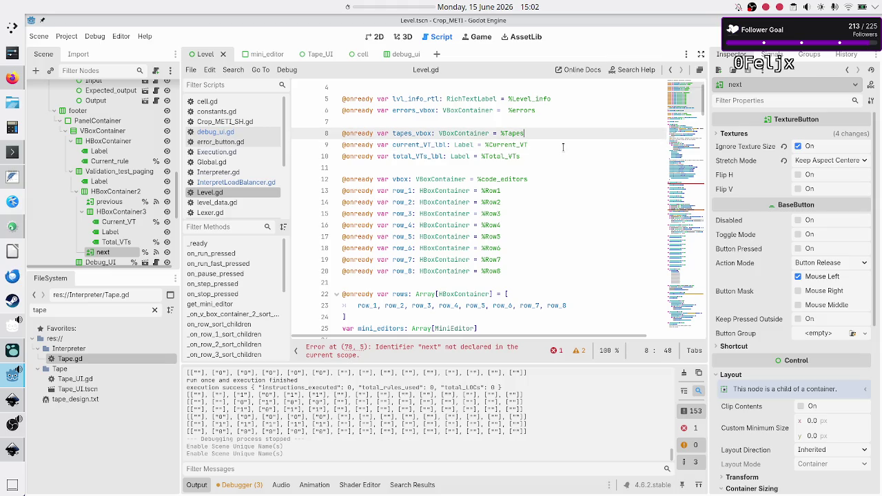
key(Return)
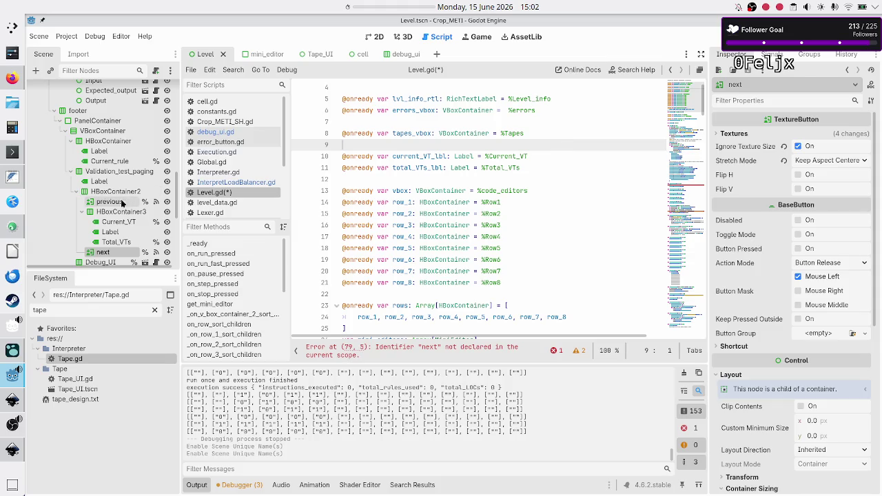
key(Return)
text(@onre)
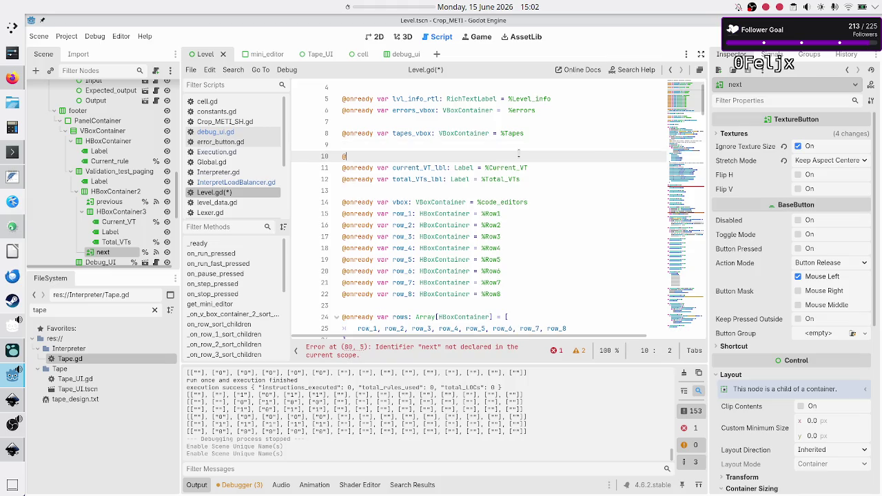
key(Return)
text(va)
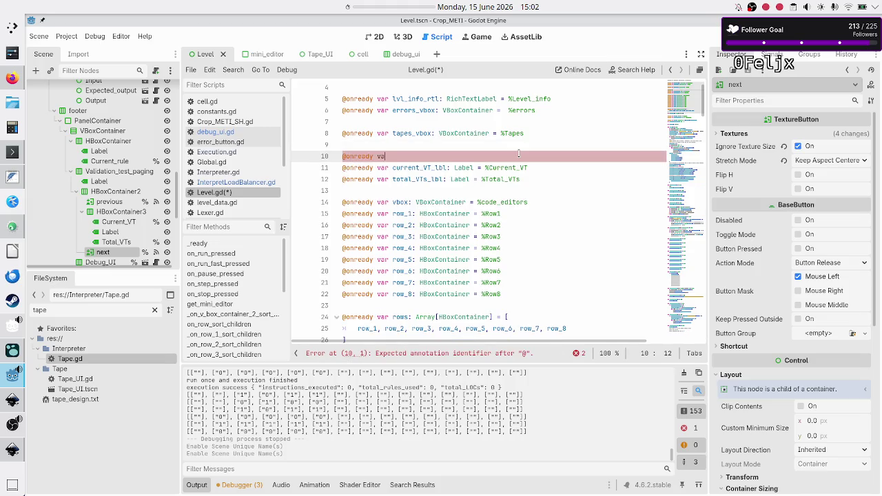
text(r previous: )
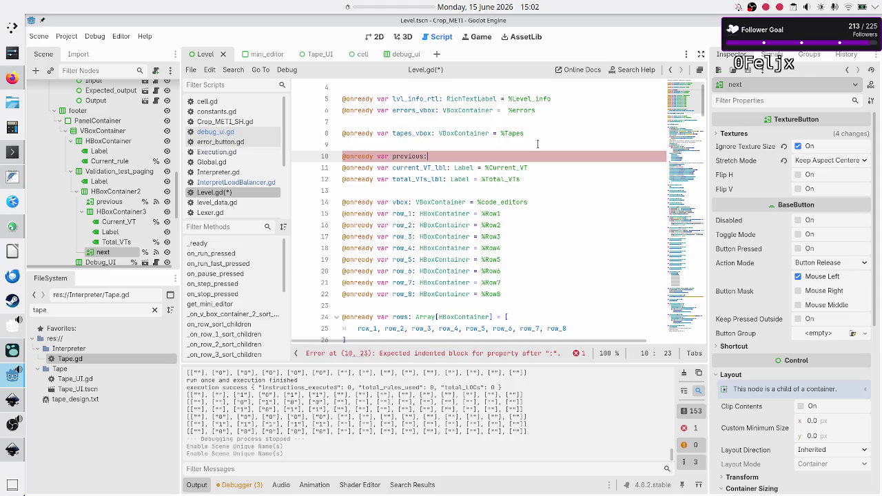
text(TextureB)
key(Return)
text(= )
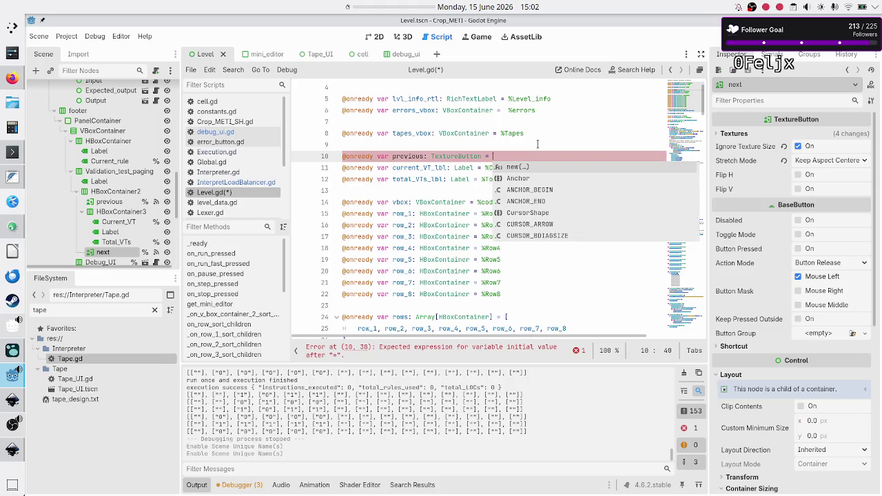
text(%ne)
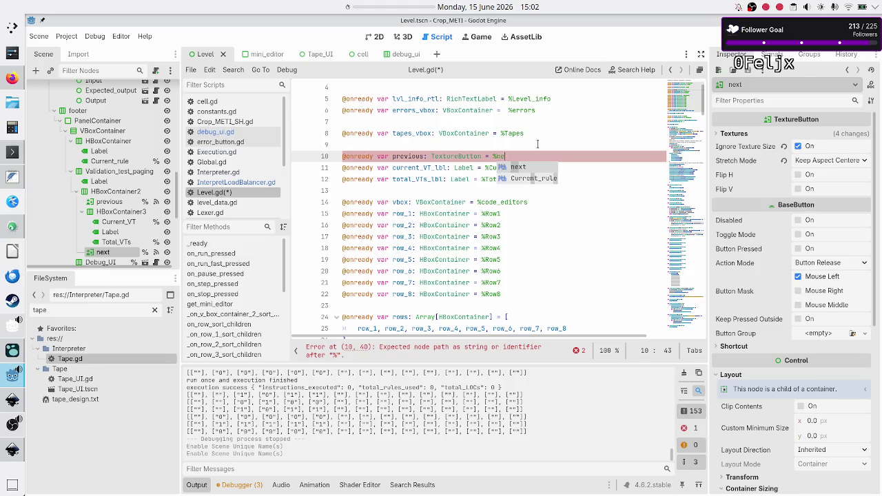
key(BackSpace)
key(BackSpace)
text(pr)
key(Return)
key(Down)
key(Return)
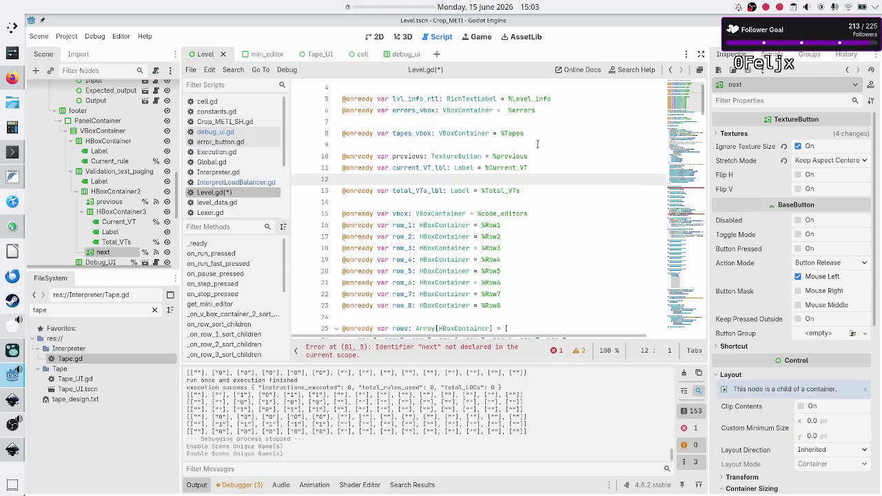
key(Delete)
key(End)
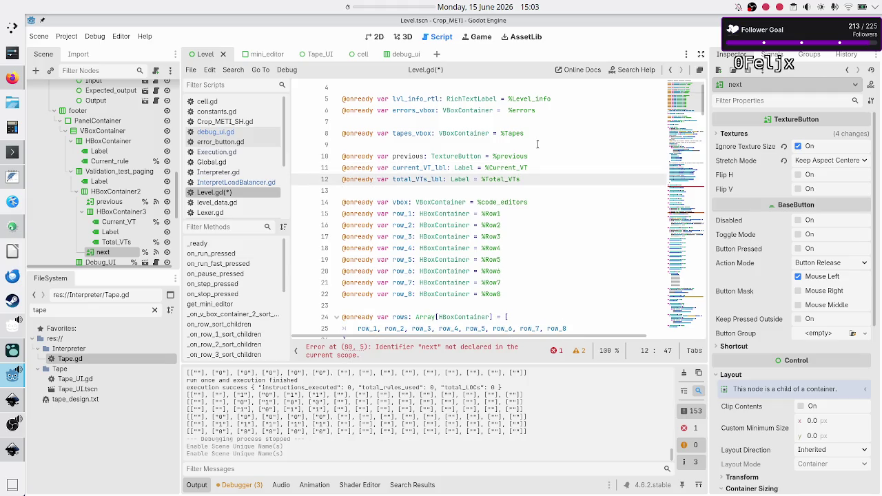
key(Return)
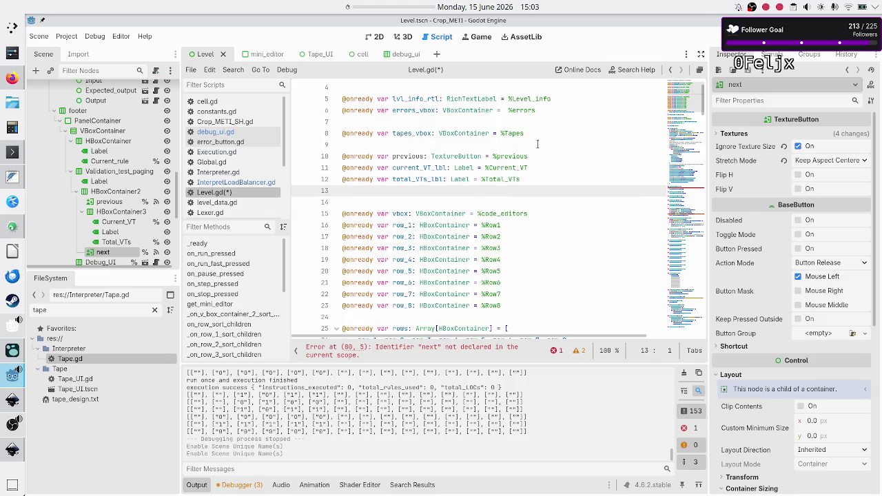
text(@onre)
key(Return)
text(var next)
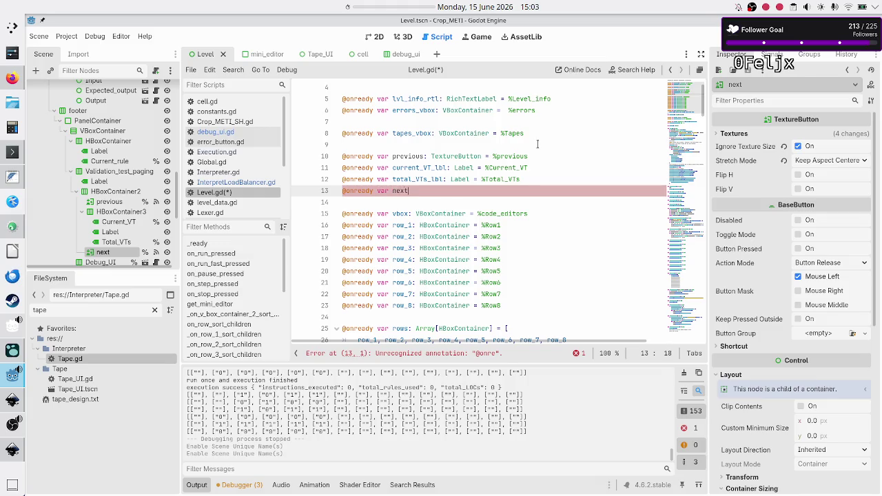
text(: TextureB)
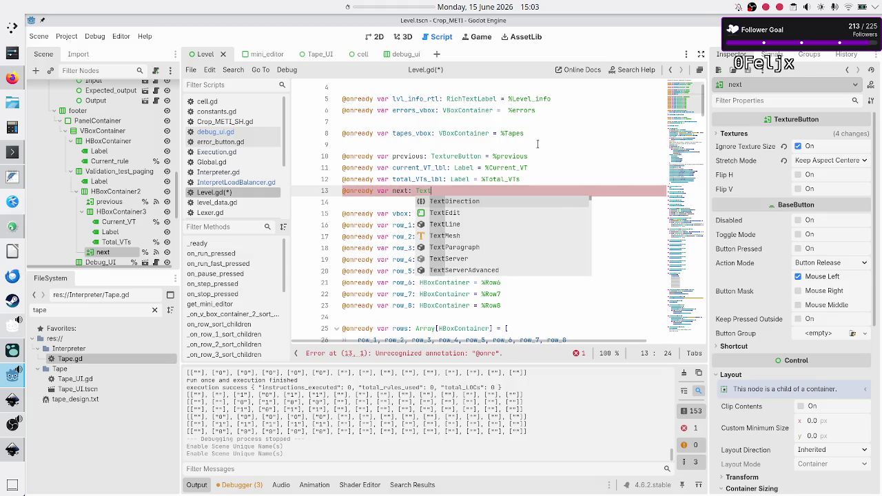
key(Return)
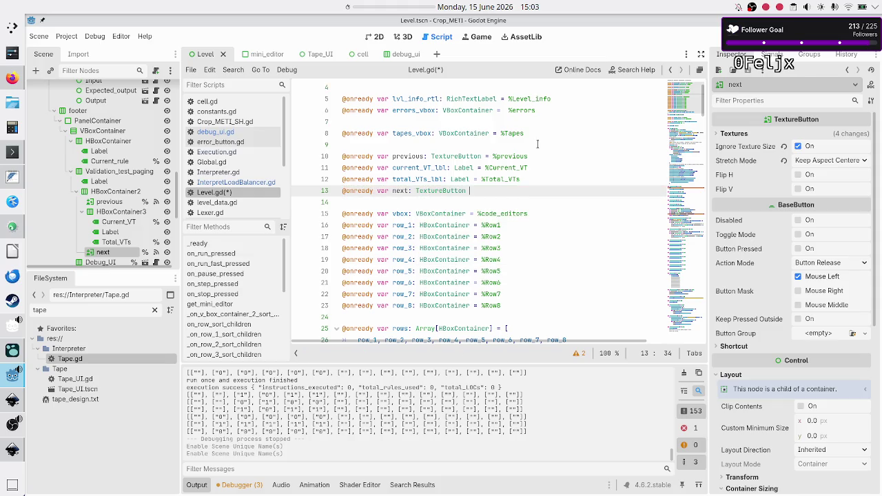
text(%n)
key(Return)
key(Down)
key(Down)
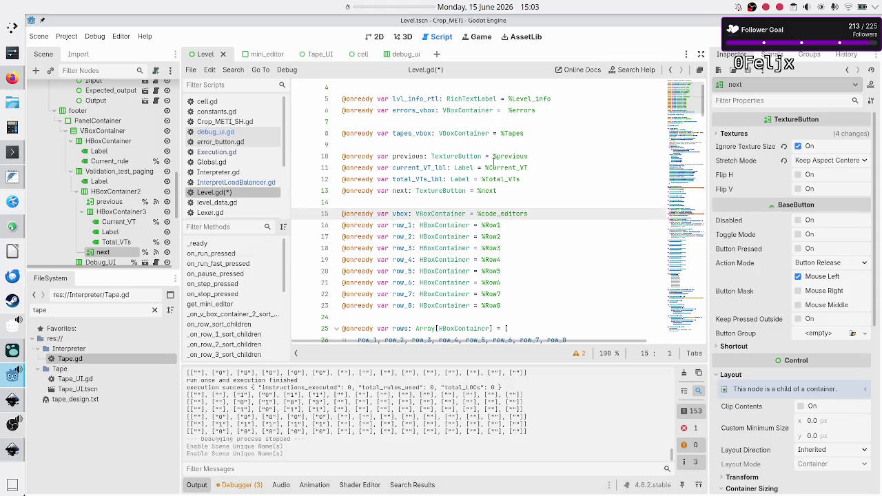
scroll(500, 208, down, 3)
scroll(500, 209, down, 13)
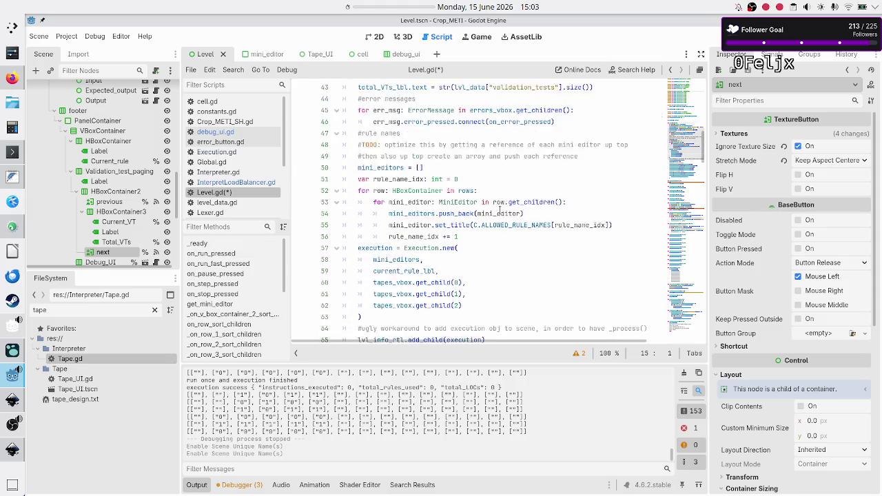
Type 'disabled' after next on line 81 and rename the previous reference on line 10 to previous_btn.
scroll(500, 211, down, 6)
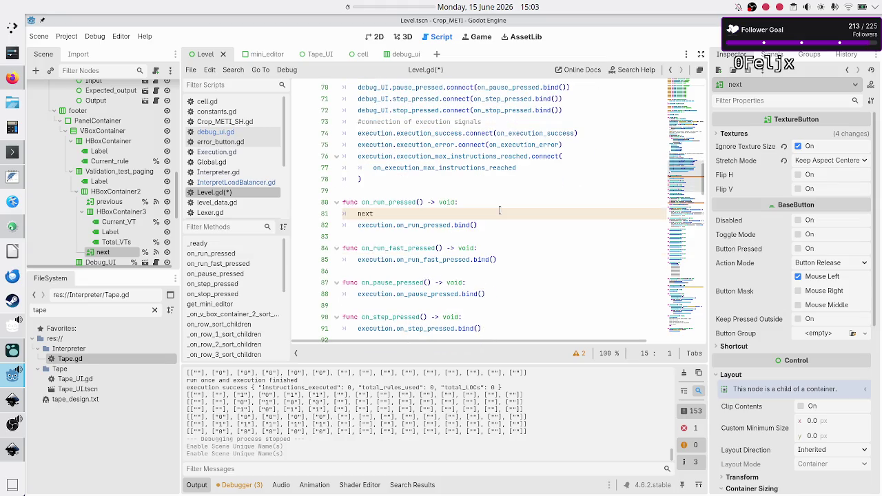
click(394, 214)
text(disabled)
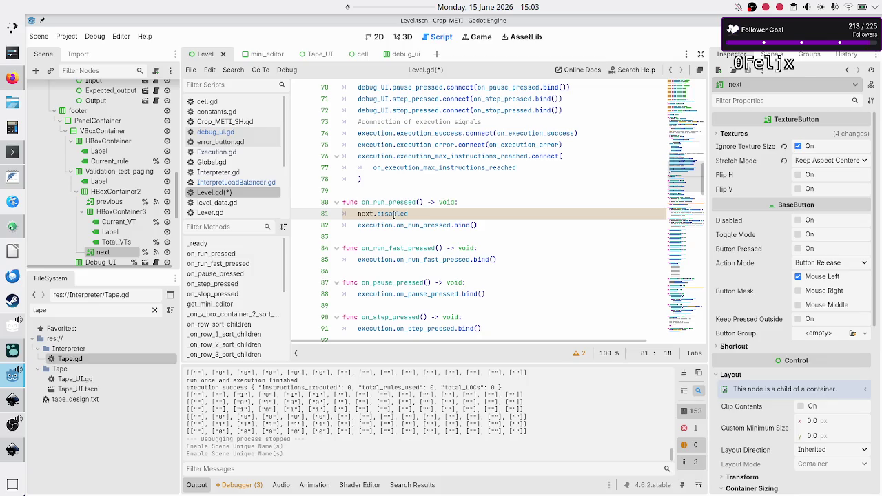
scroll(421, 163, up, 14)
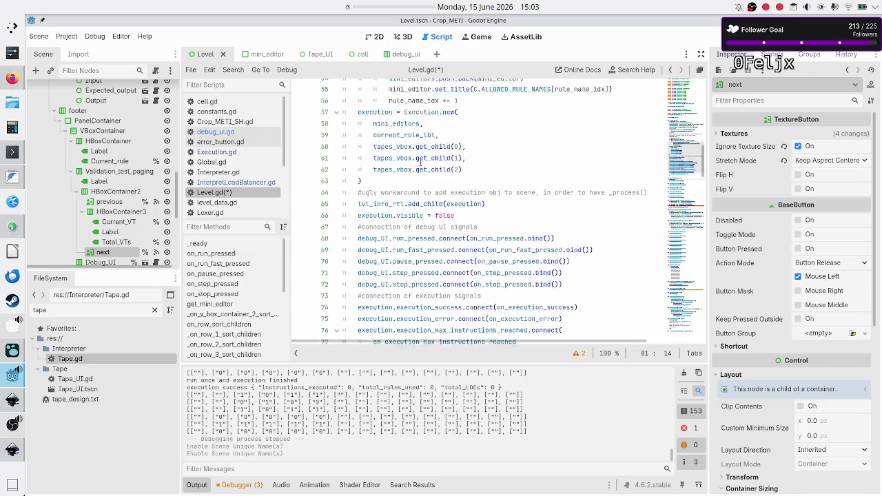
scroll(420, 162, up, 8)
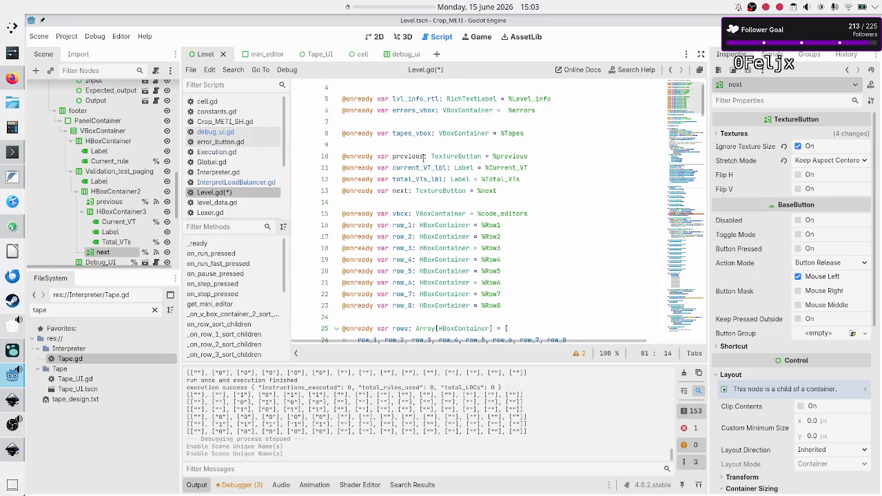
click(426, 156)
text(_)
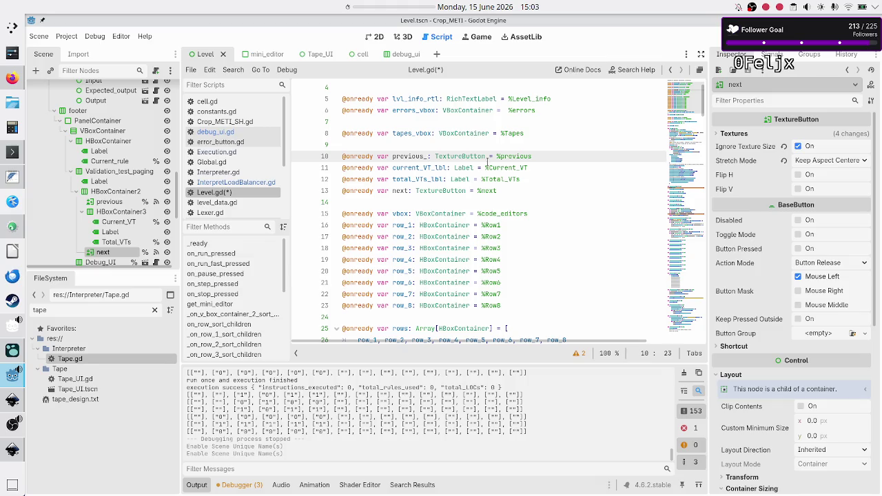
text(btn)
Complete line 81 as next_btn.disabled = true and add a blank line below it.
key(Down)
key(Down)
key(Down)
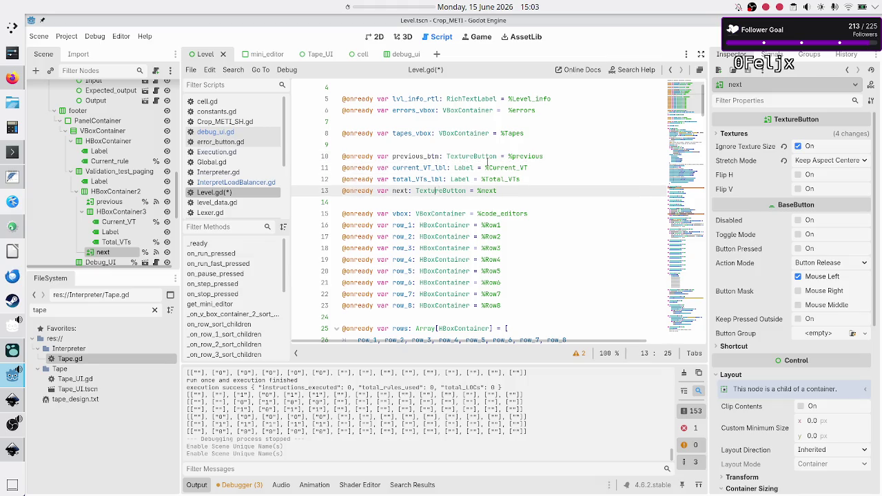
text(_btn)
key(Down)
key(Down)
key(Down)
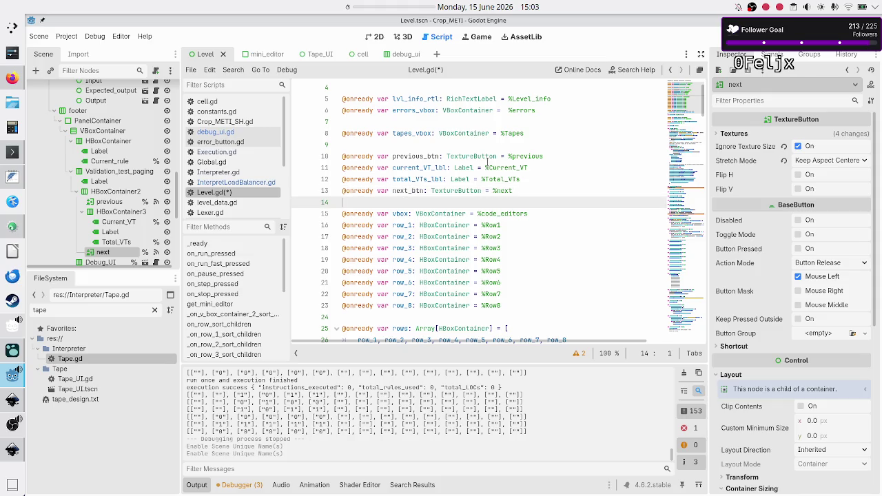
key(Down)
key(Down)
key(Down)
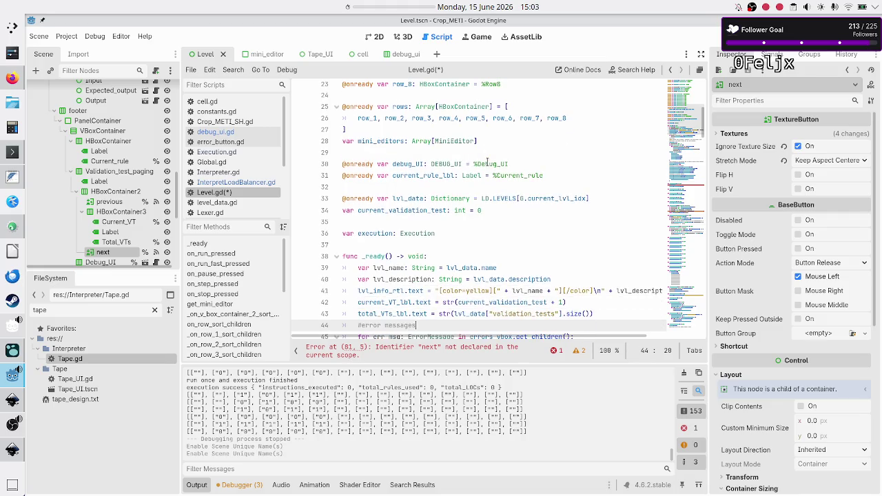
key(Down)
key(Down)
key(Down)
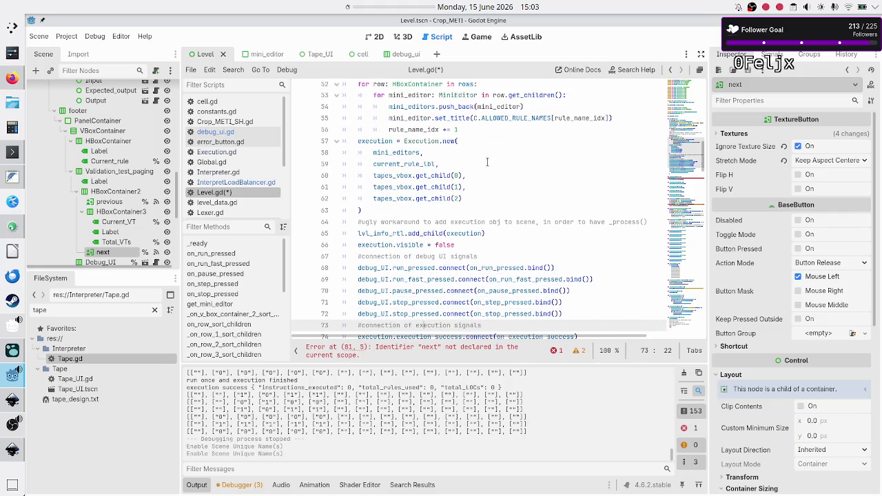
key(Down)
key(Down)
key(Down)
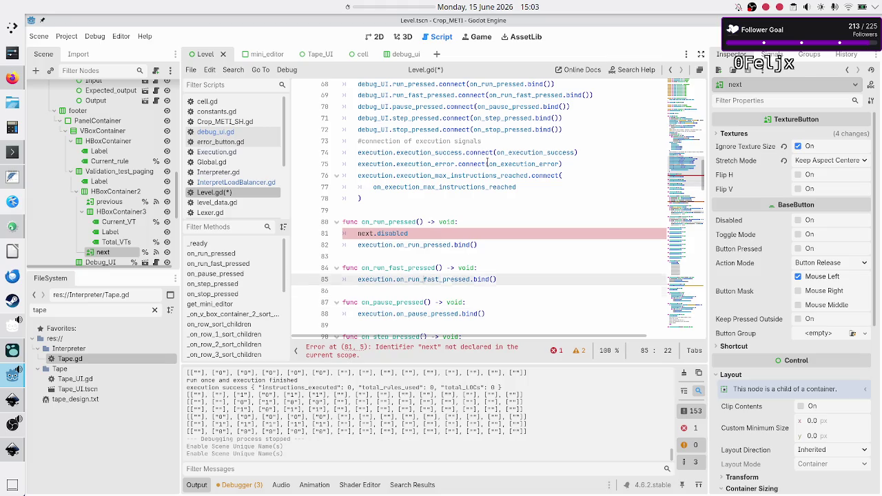
key(Up)
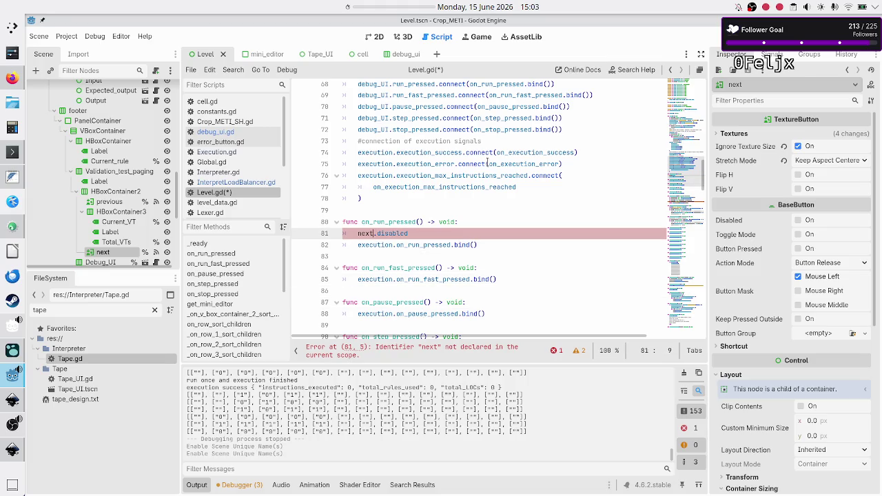
text(execution.on_stop_pressed.bind())
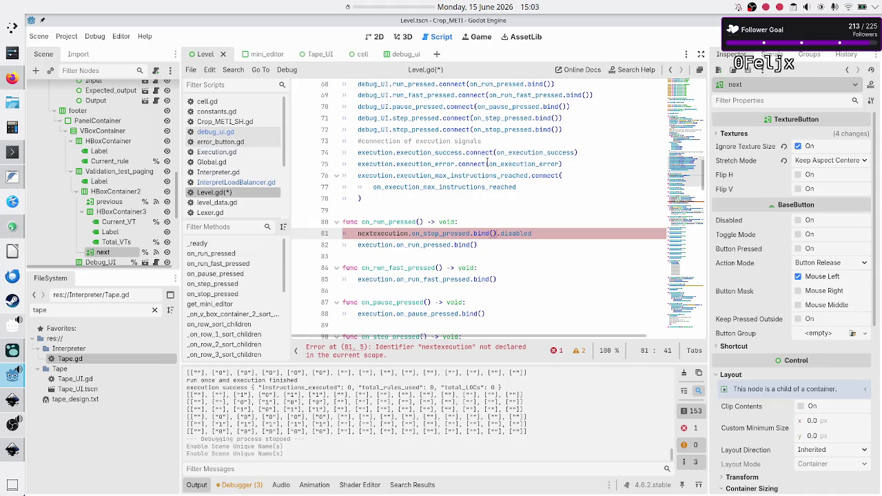
key(ctrl+z)
text(_)
key(Return)
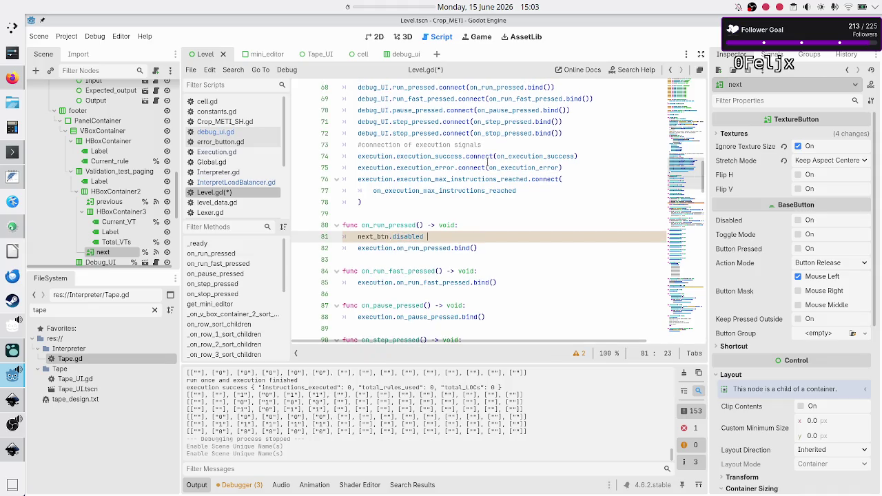
text(= true)
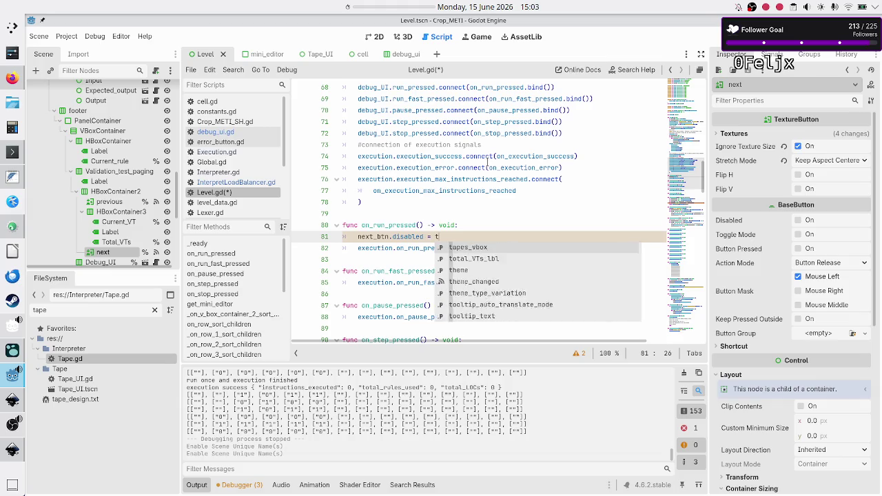
key(End)
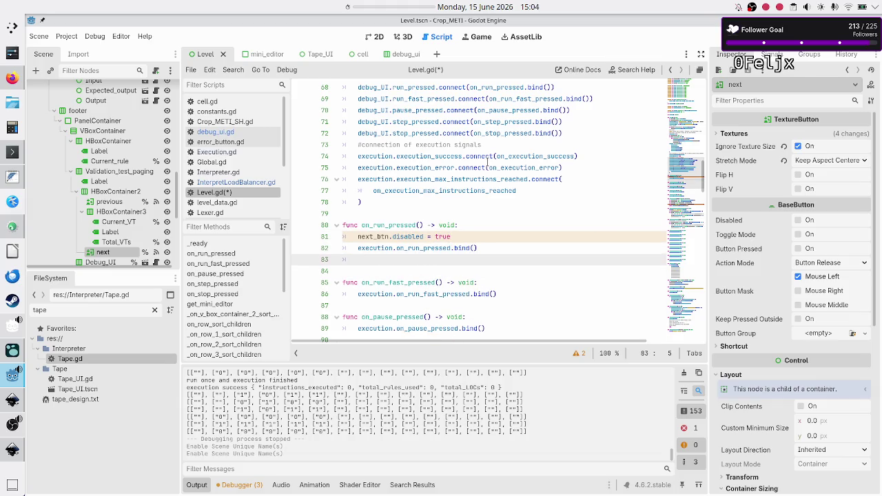
key(ctrl+shift+Return)
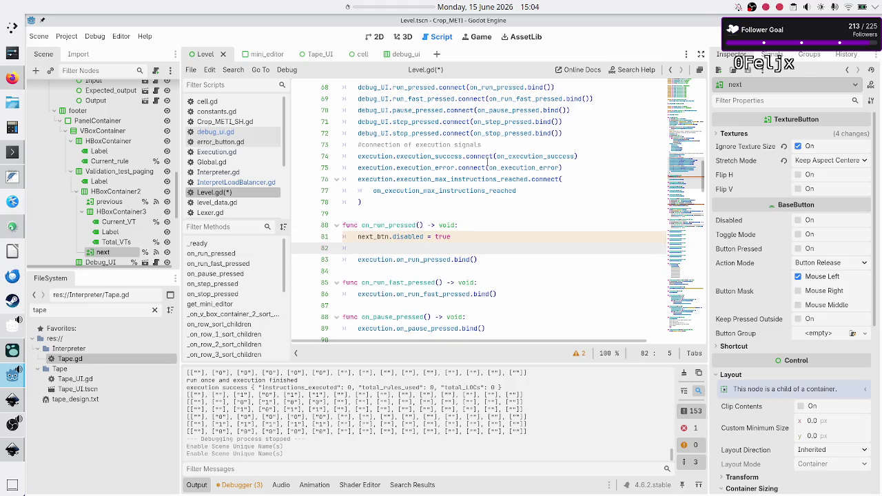
Add previous_btn.disabled = true inside on_run_pressed, after removing the extra empty line.
key(ctrl+z)
key(Down)
key(Up)
key(Up)
key(Return)
text(previ)
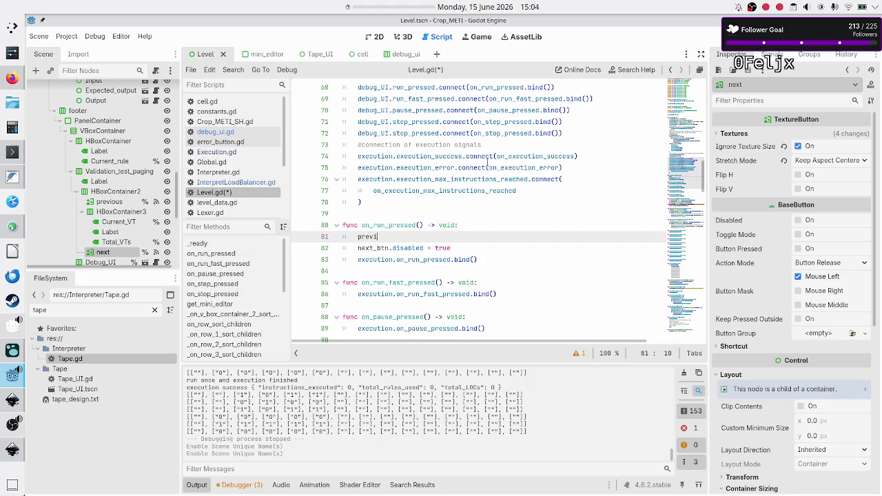
key(Return)
text(.)
text(a)
key(Return)
key(BackSpace)
key(BackSpace)
text(= true)
Copy both button-disabling lines into on_run_fast_pressed.
key(Home)
key(shift+Down)
key(shift+End)
key(ctrl+c)
key(Down)
key(Down)
key(Down)
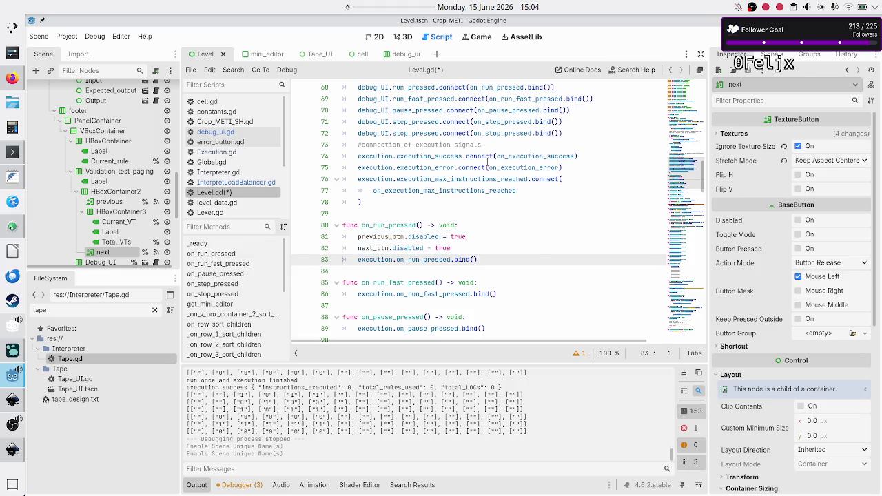
key(Up)
key(Up)
key(End)
key(Return)
key(ctrl+v)
key(Down)
key(Down)
key(Down)
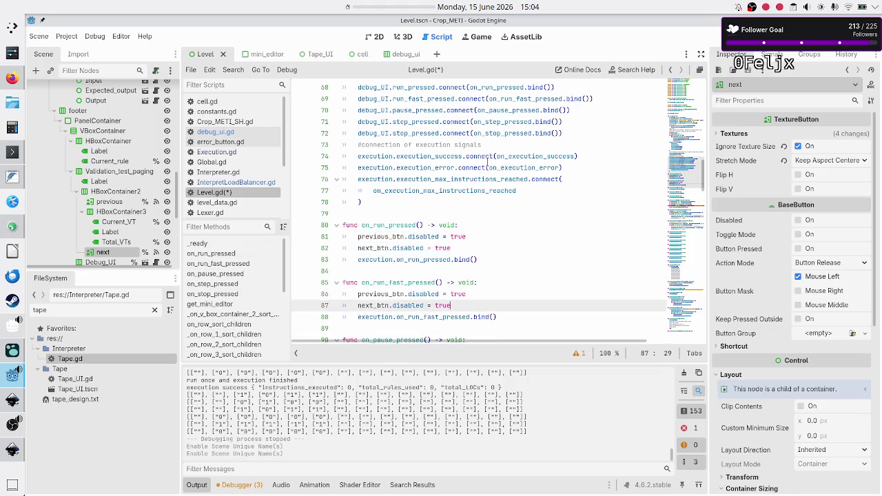
Paste the two button-disabling lines into on_pause_pressed.
key(Down)
key(Down)
key(Down)
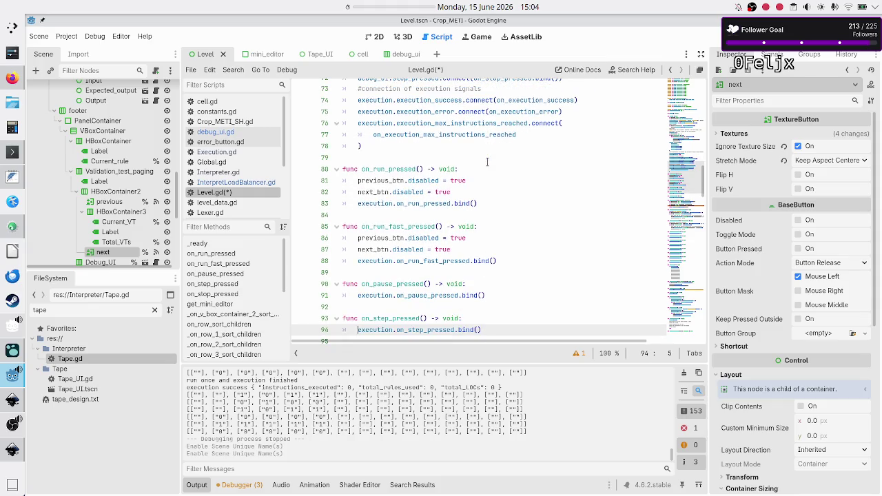
key(Up)
key(Up)
key(Up)
key(Home)
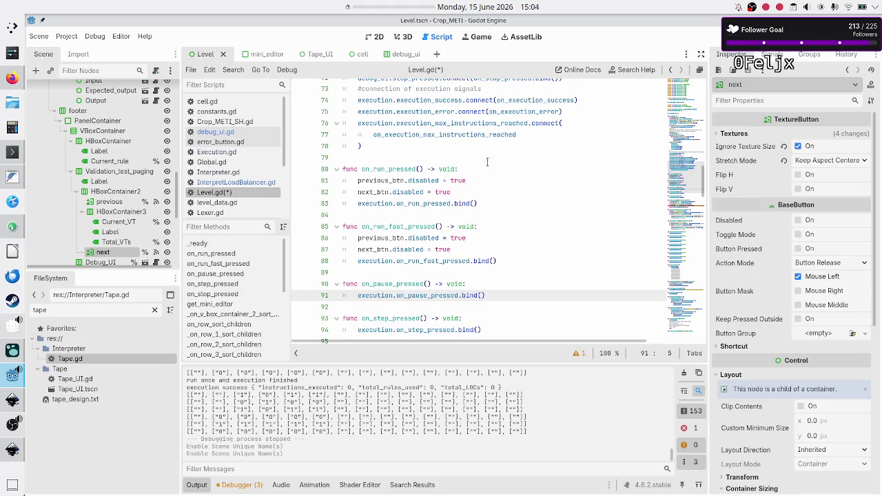
key(Up)
key(End)
key(Return)
key(ctrl+v)
key(Down)
key(Down)
Paste the two button-disabling lines into on_step_pressed.
key(Down)
key(Down)
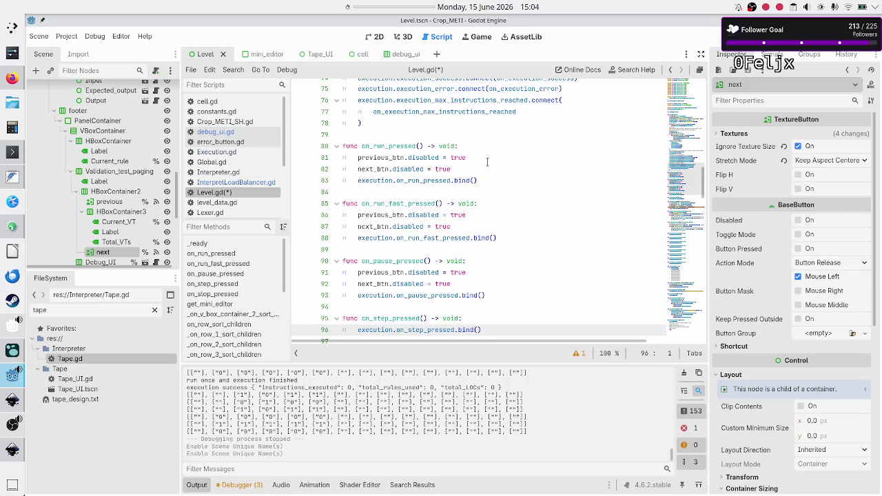
key(Up)
key(End)
key(Return)
key(ctrl+v)
key(Down)
key(Down)
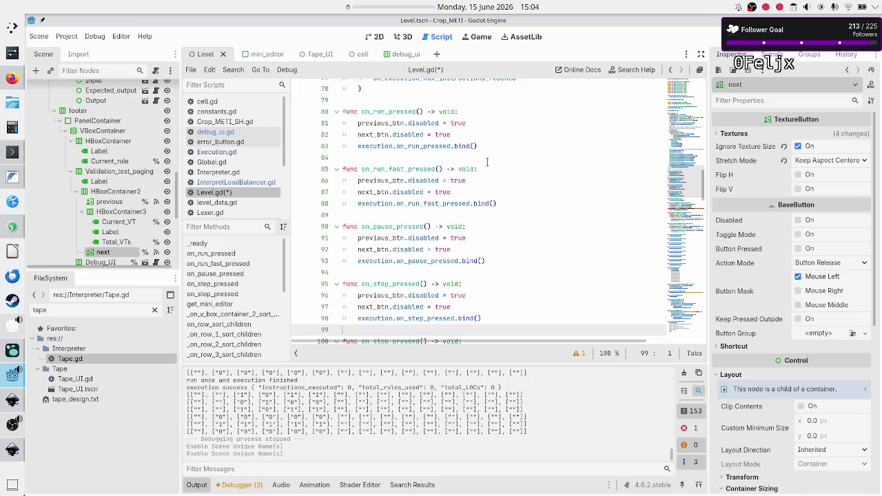
key(Down)
key(Down)
Paste the button lines into on_stop_pressed set to false, then save and run with F5.
key(Up)
key(End)
key(Return)
key(ctrl+v)
key(BackSpace)
key(BackSpace)
key(BackSpace)
text(a)
text(lse)
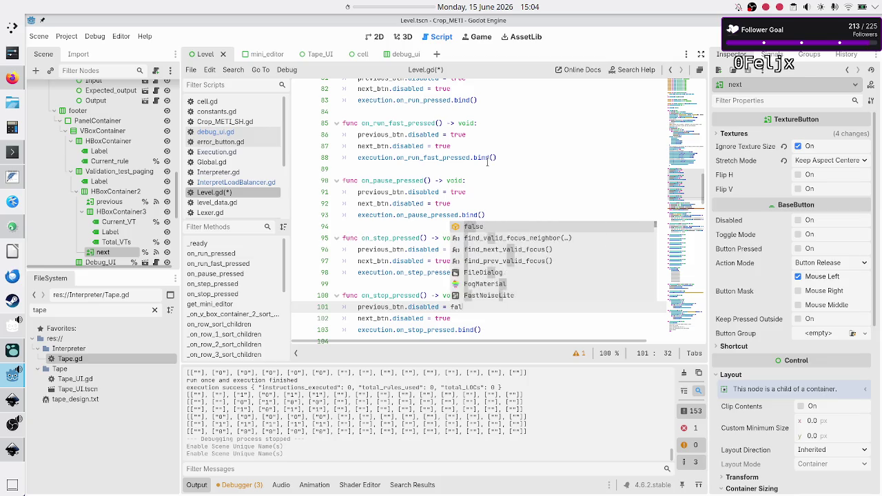
key(Down)
key(BackSpace)
key(BackSpace)
key(BackSpace)
key(BackSpace)
text(false)
key(F5)
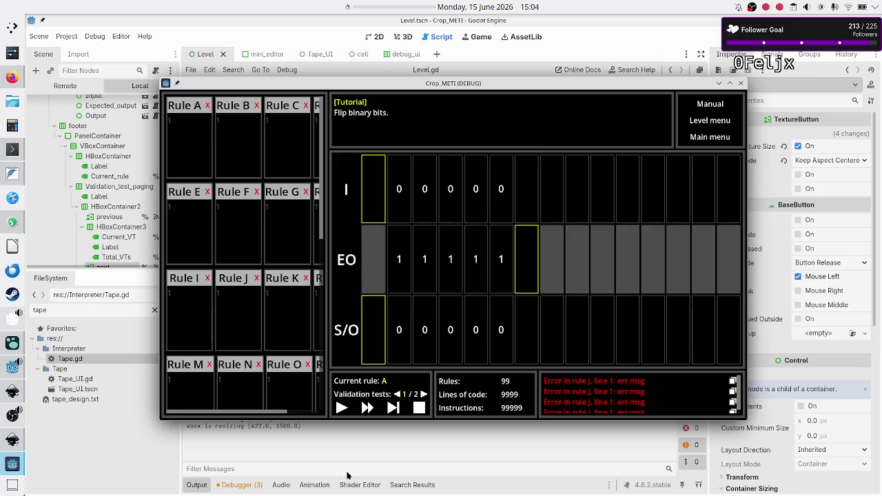
click(424, 394)
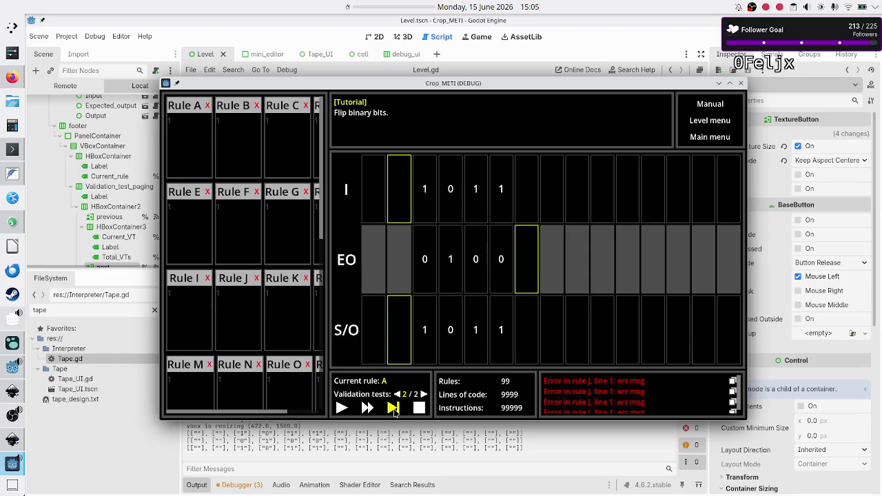
click(740, 84)
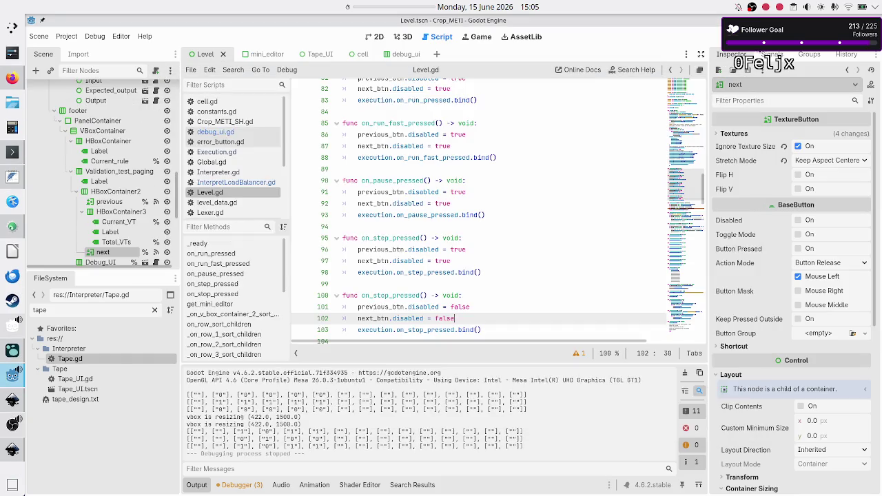
Add print("step btn pressed") as the first line of on_step_pressed.
scroll(448, 203, up, 4)
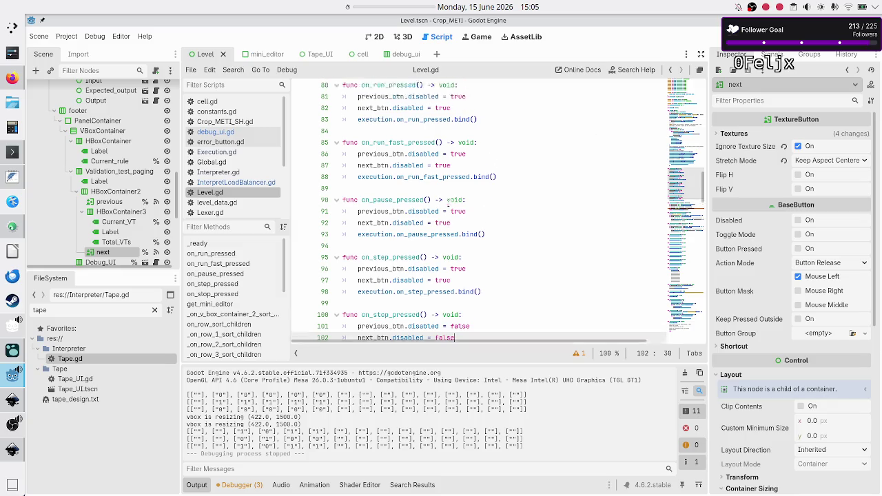
scroll(449, 204, down, 3)
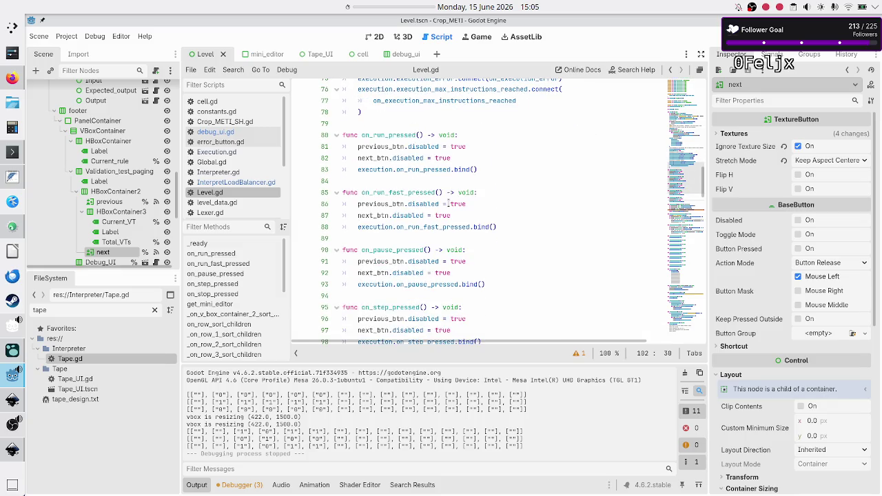
click(468, 272)
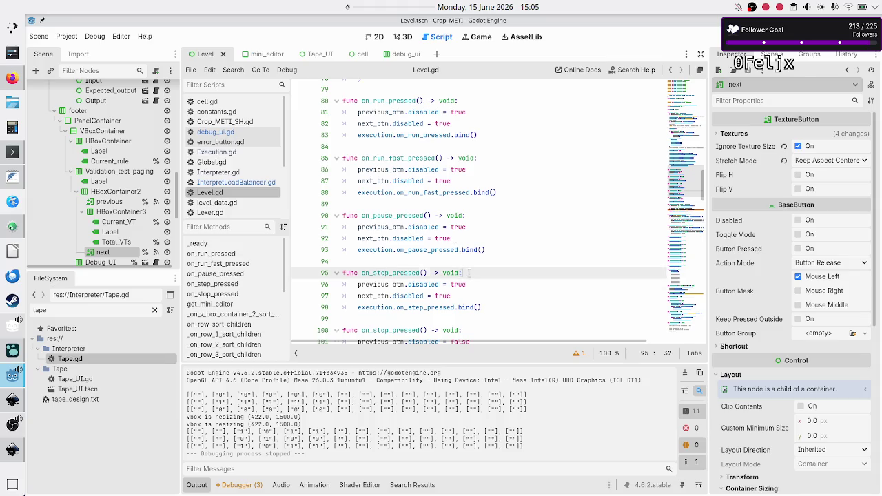
key(Return)
text(print)
text(("step bt)
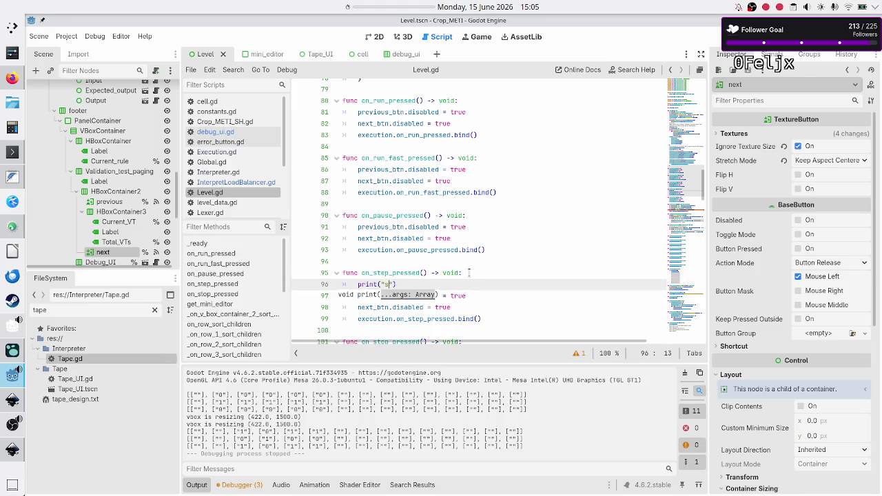
text(n pressed)
Run the game, switch to validation test 2 of 2, and press Step three times.
key(F5)
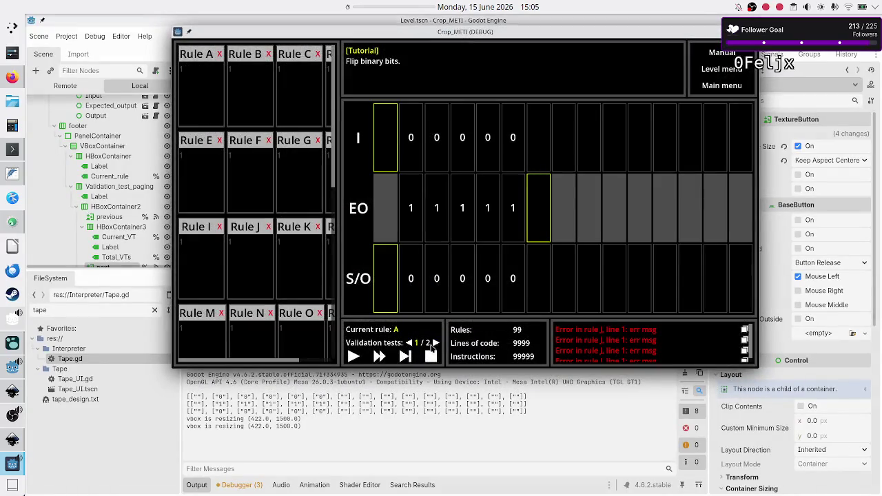
click(435, 342)
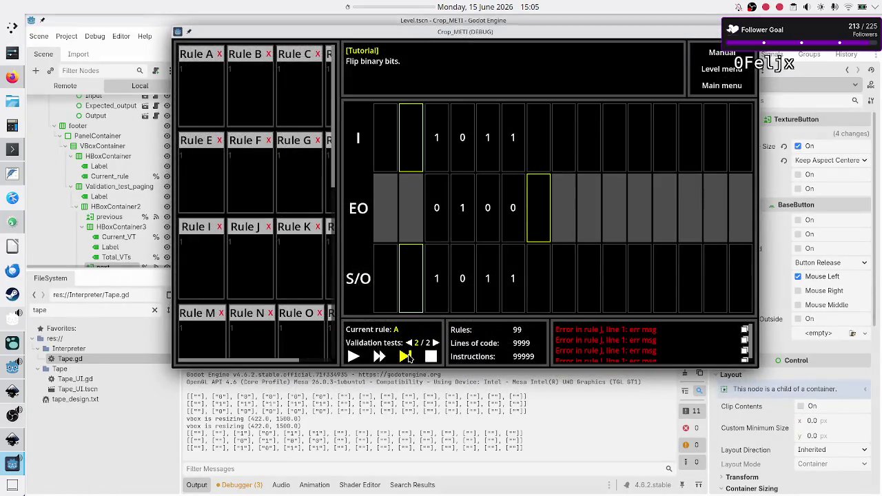
click(406, 357)
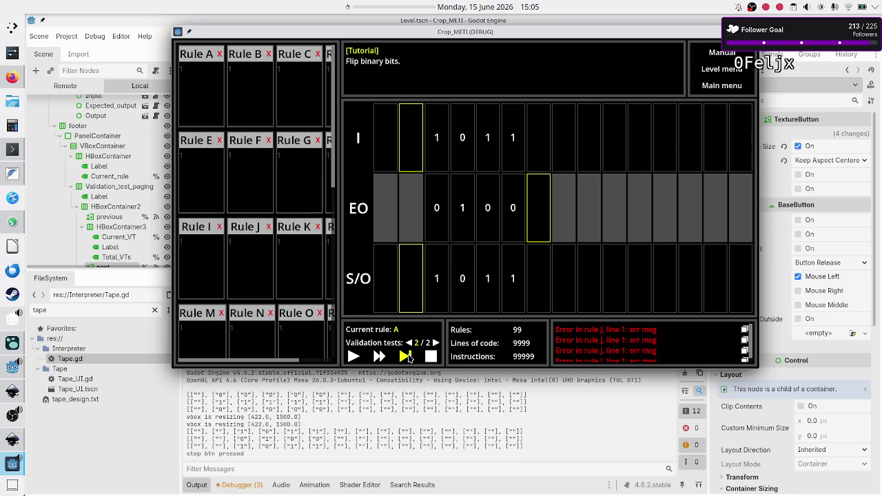
click(406, 357)
click(407, 357)
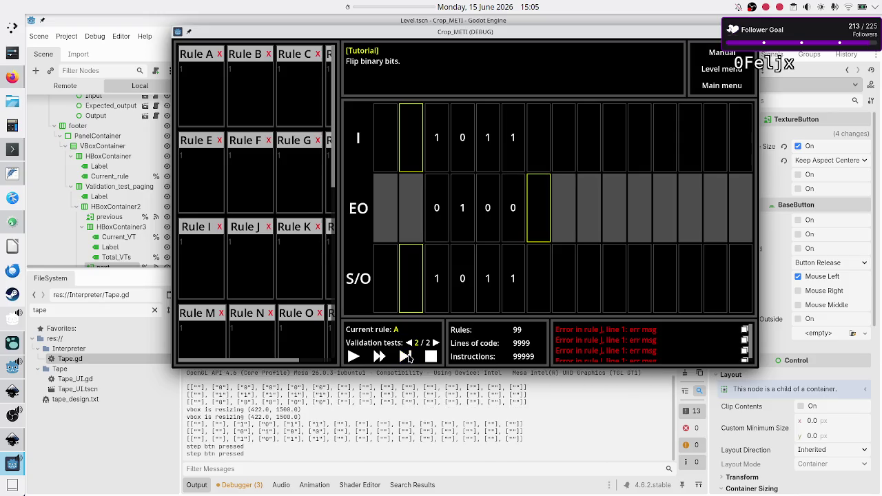
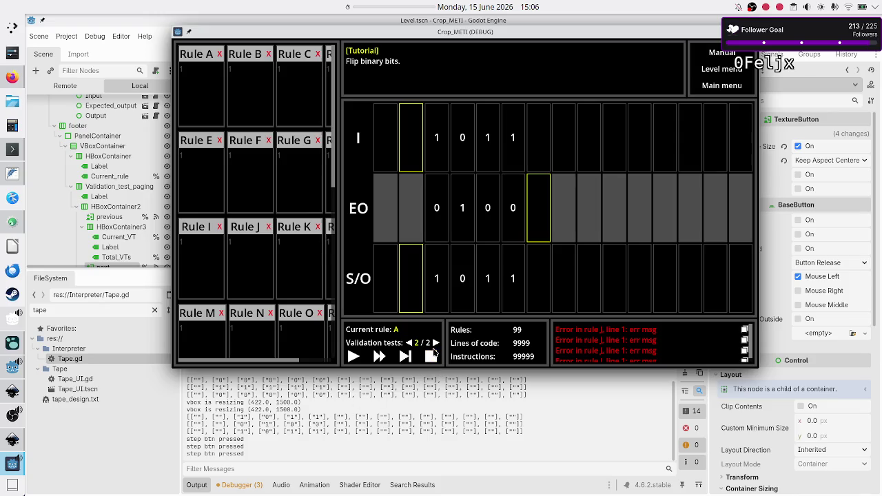
Page between validation tests 1 and 2, stepping after each, then stop the game with F8.
click(409, 344)
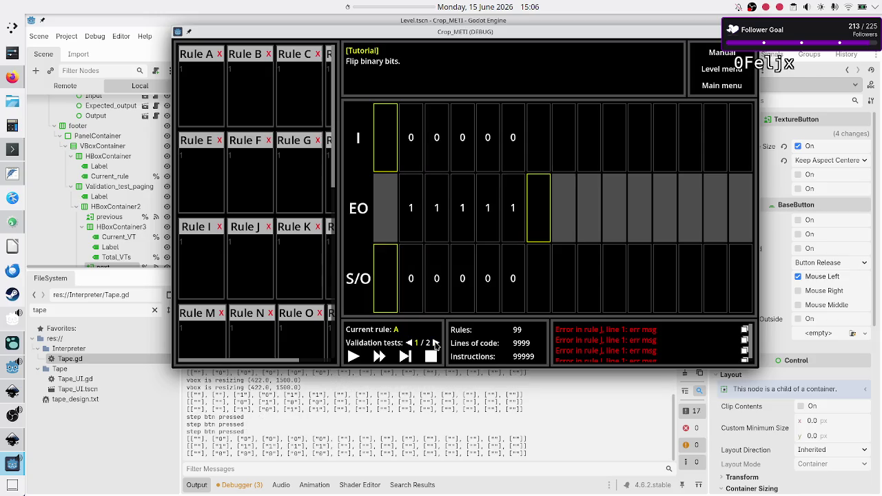
click(435, 343)
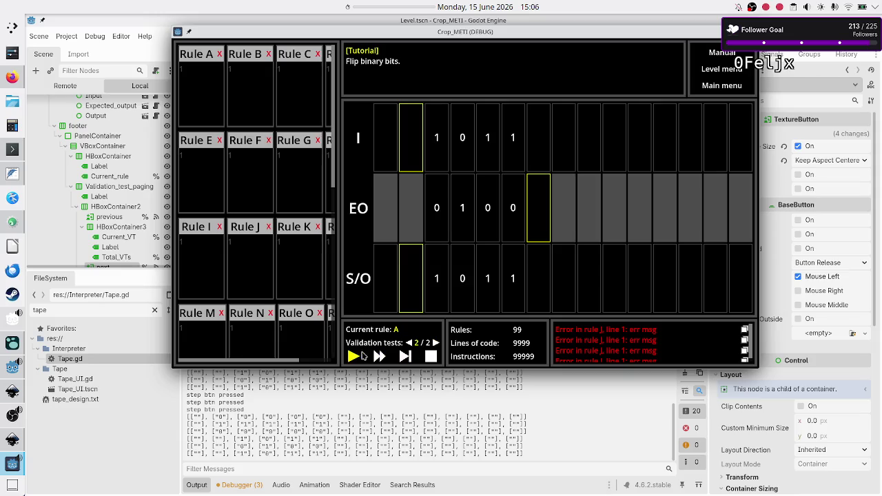
click(404, 356)
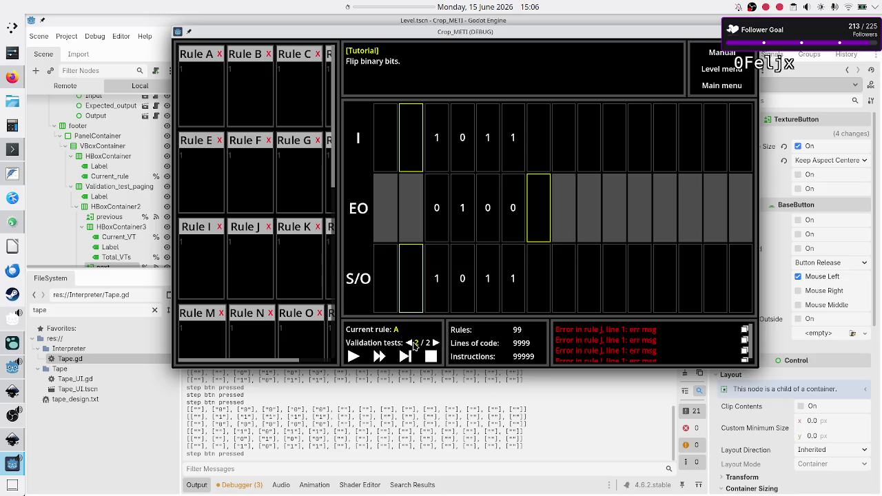
click(408, 342)
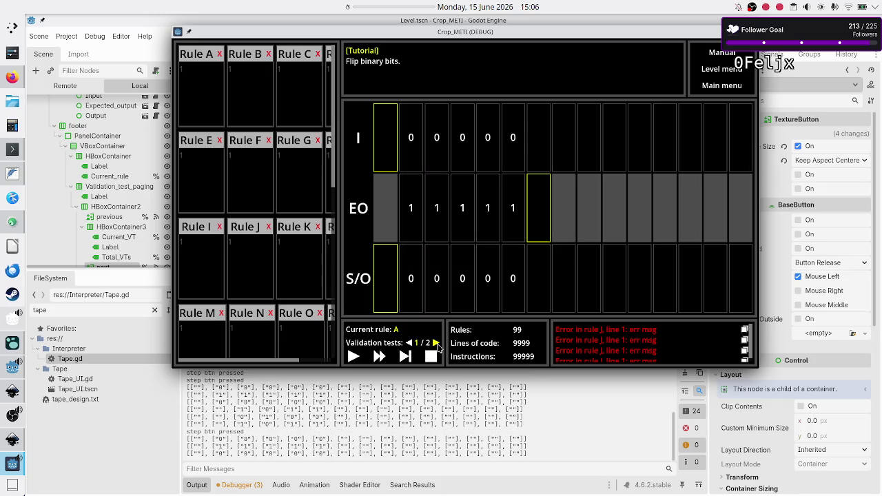
click(436, 342)
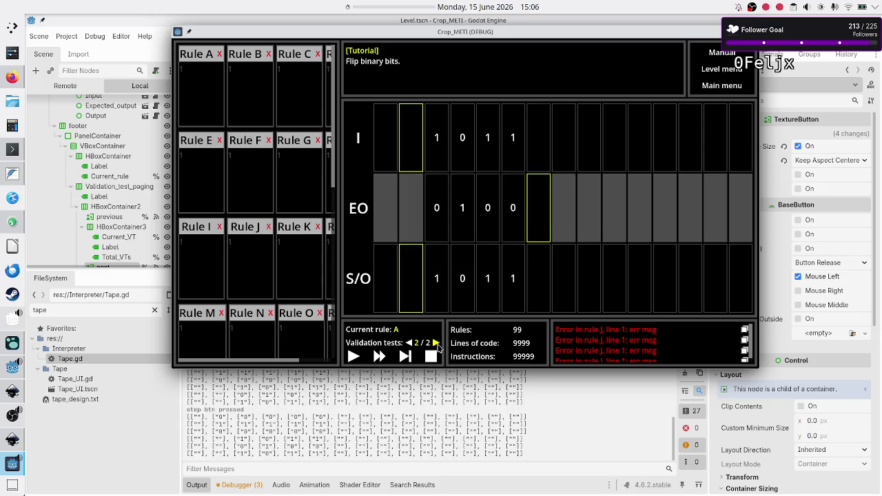
click(405, 356)
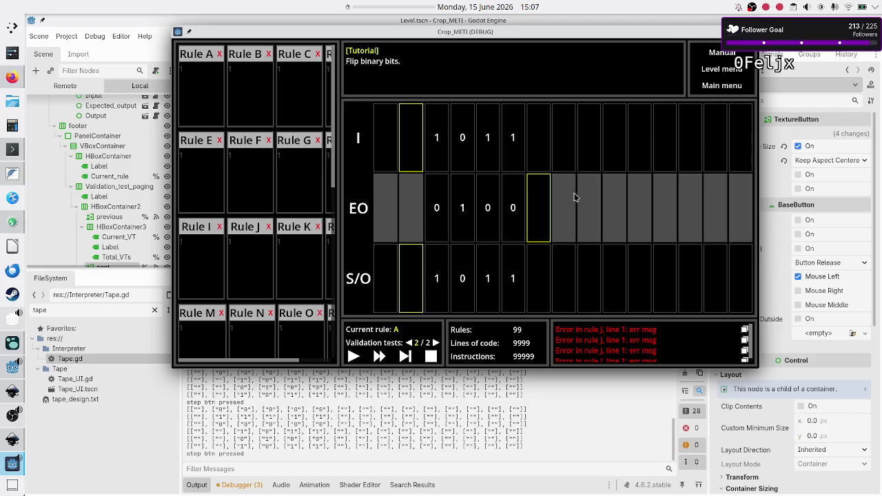
key(F8)
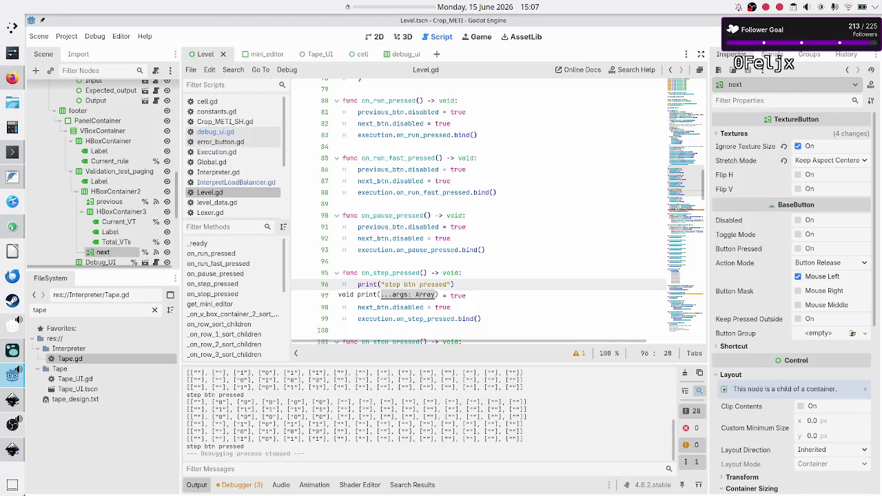
In on_run_pressed, replace previous_btn's disabled = true with visible = false.
click(541, 214)
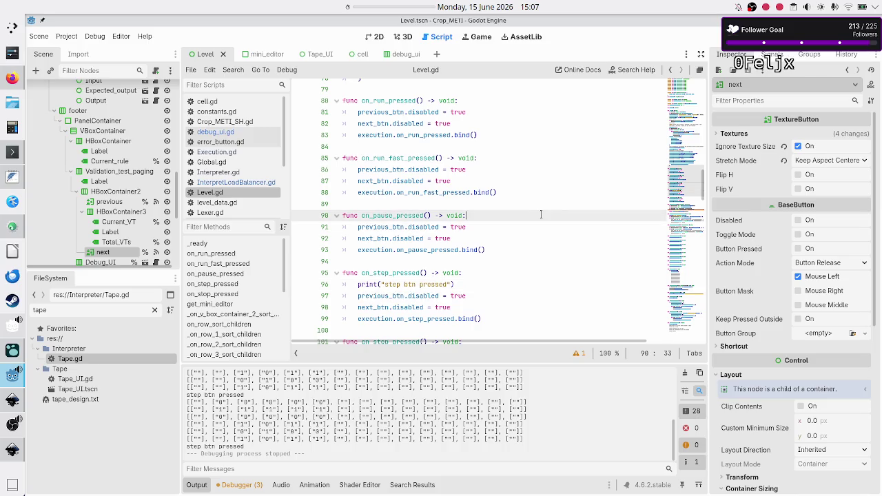
click(518, 161)
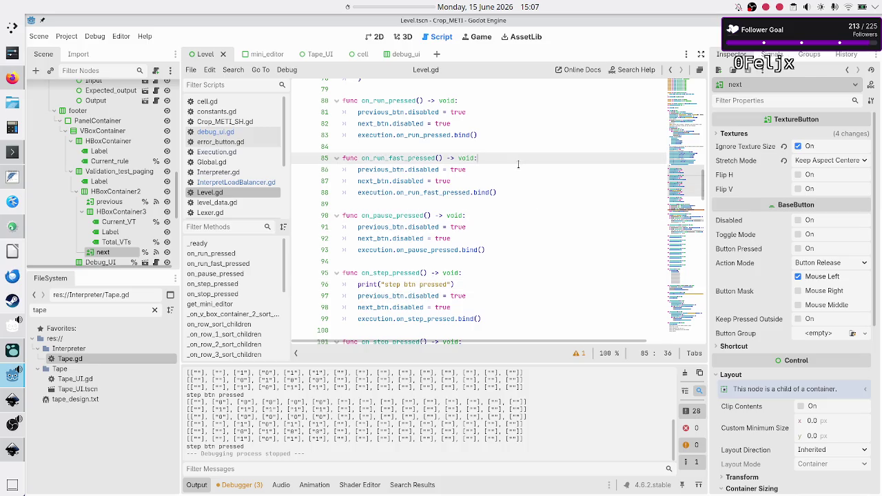
key(Up)
key(Up)
key(Up)
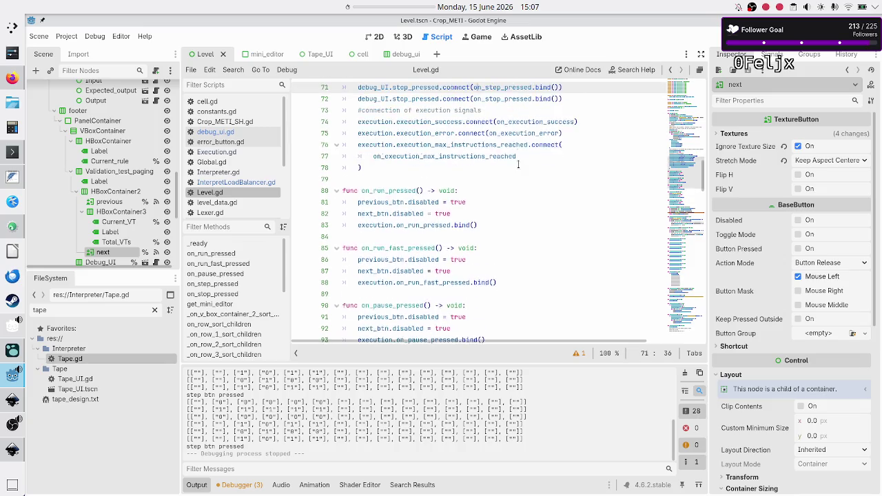
key(Down)
key(Down)
key(Down)
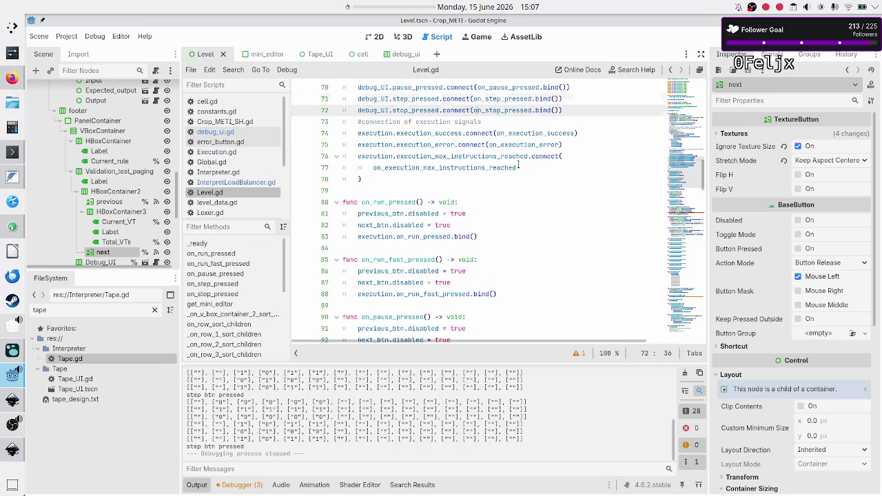
key(BackSpace)
key(BackSpace)
key(BackSpace)
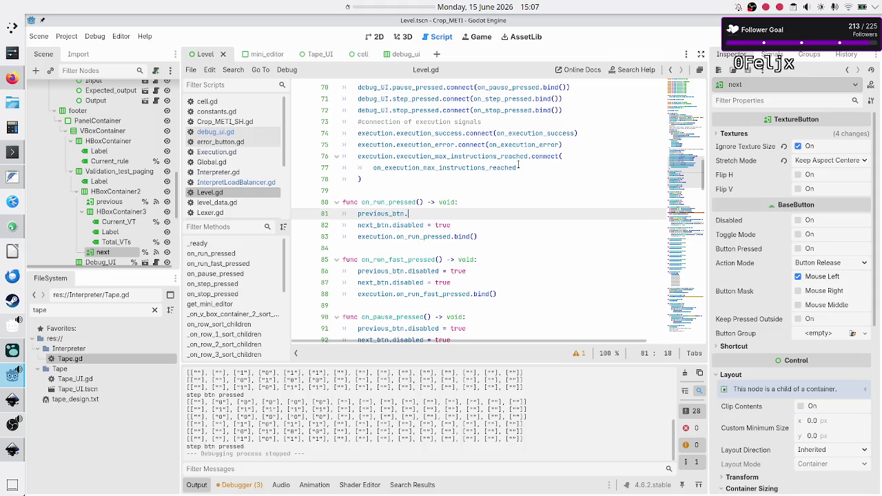
text(visi)
key(Down)
key(Down)
key(Return)
text(false)
Change next_btn's disabled assignment to visible = false as well.
key(Down)
key(BackSpace)
key(BackSpace)
key(BackSpace)
text(v)
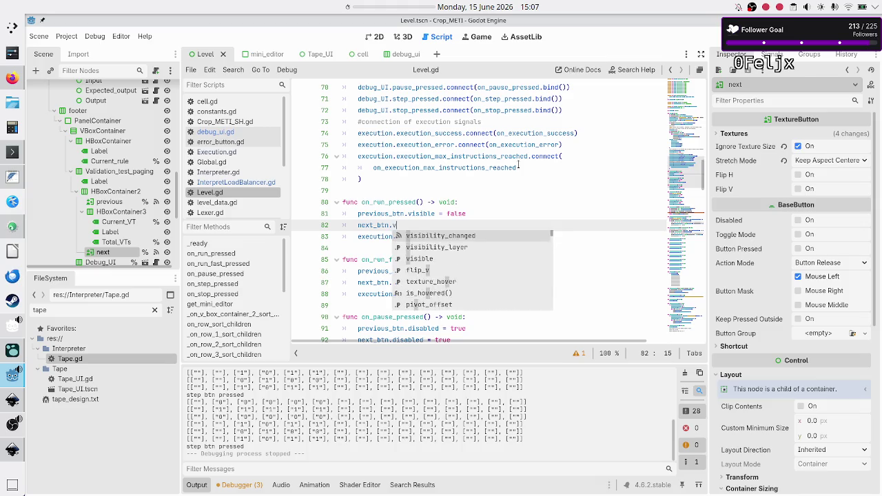
key(Down)
key(Down)
key(Return)
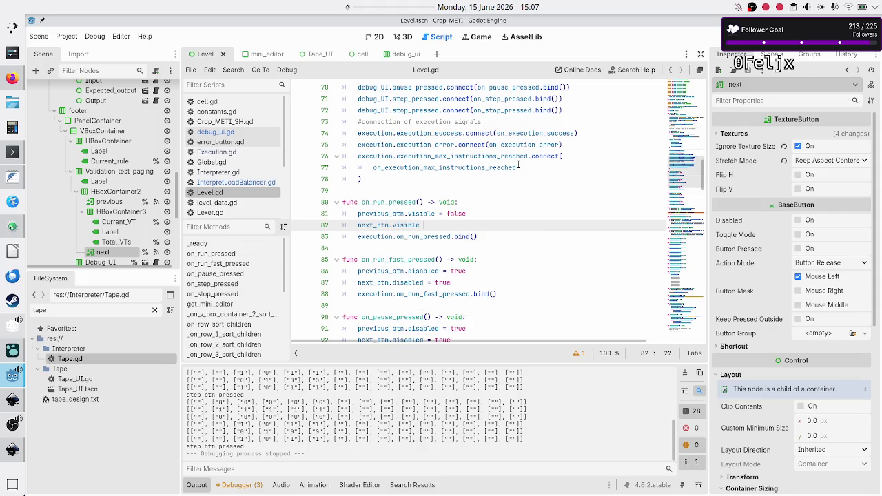
text(= false)
Copy the two visible = false lines into on_run_fast_pressed, replacing its disabled lines.
key(ctrl+z)
key(shift+Down)
key(shift+End)
key(ctrl+c)
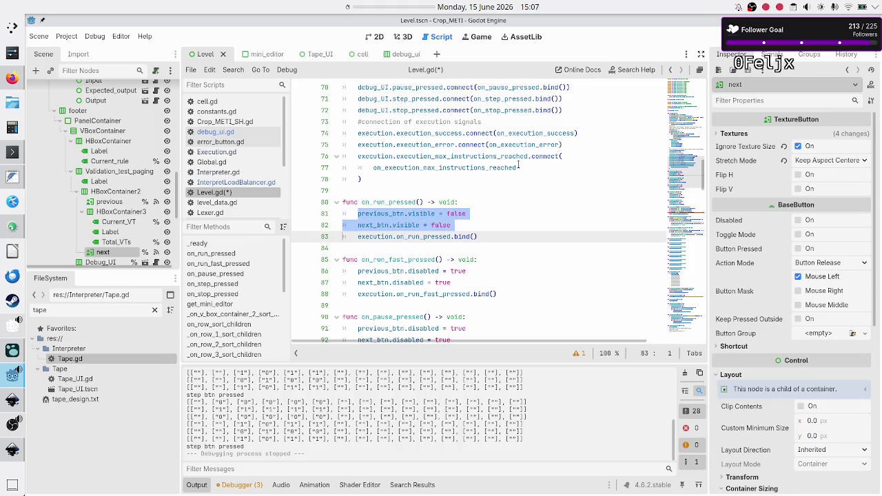
key(Home)
key(Down)
key(Down)
key(Down)
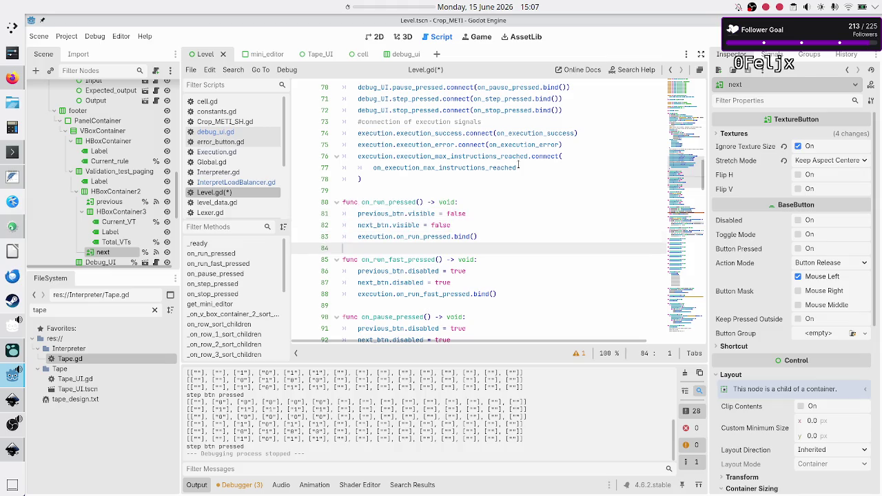
key(shift+Down)
key(shift+End)
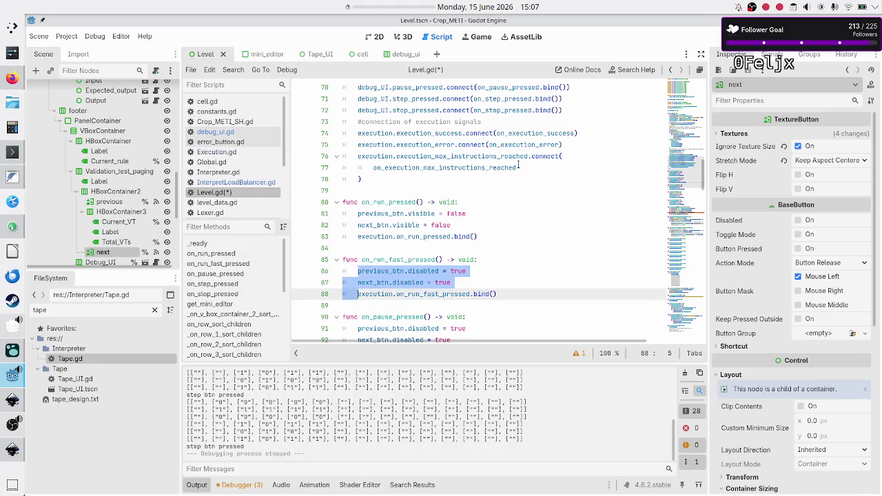
key(BackSpace)
key(ctrl+v)
Replace the disabled lines in on_pause_pressed and on_step_pressed with the visible = false lines.
key(Down)
key(Down)
key(Down)
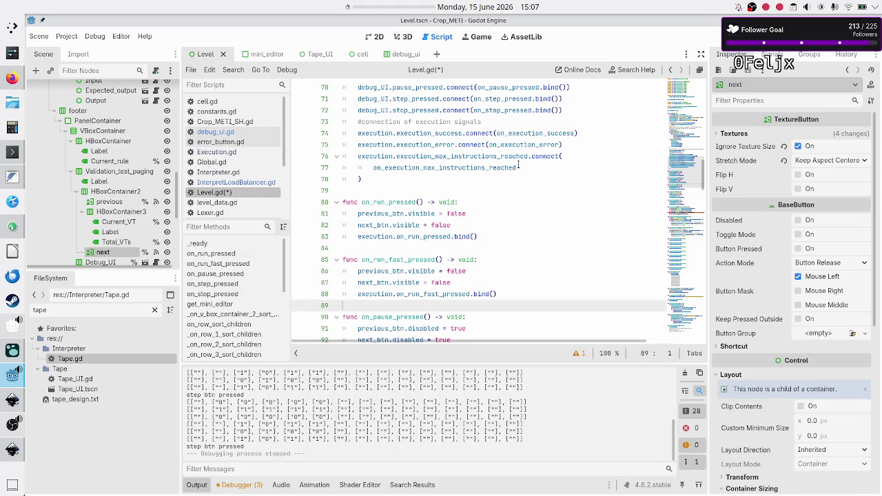
key(Home)
key(shift+Down)
key(shift+Down)
key(shift+Home)
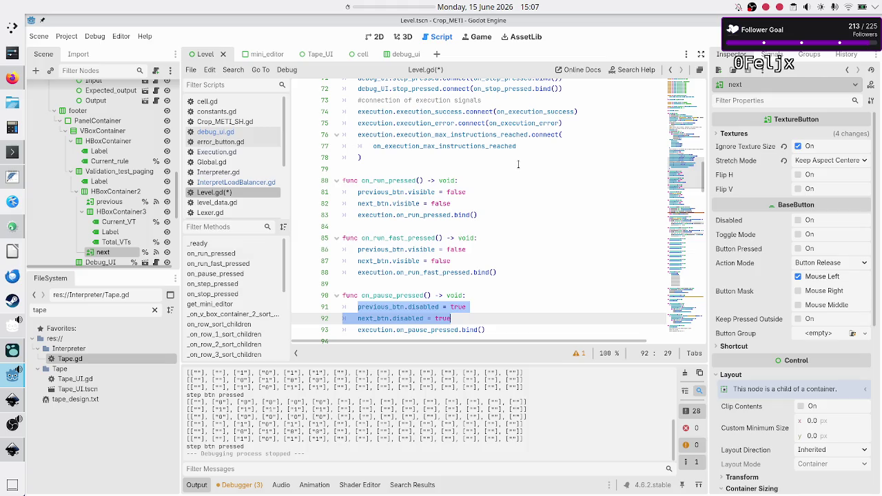
key(ctrl+v)
key(Down)
key(Down)
key(Down)
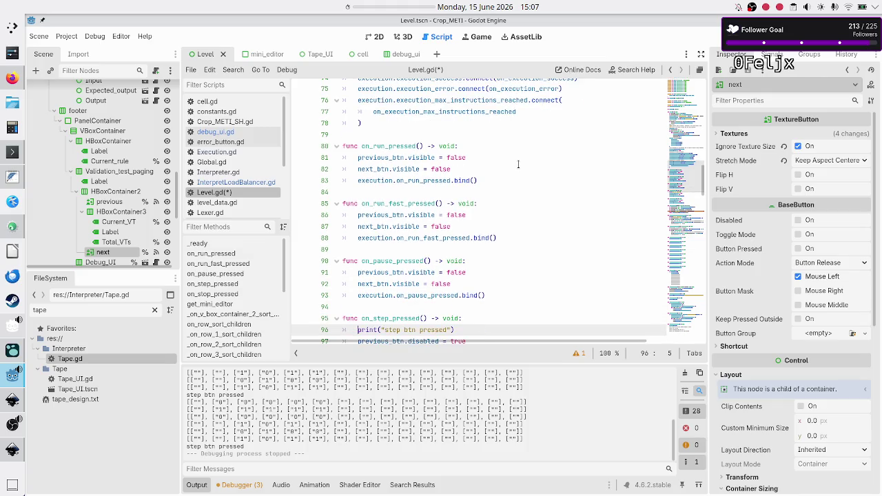
key(shift+Down)
key(shift+Down)
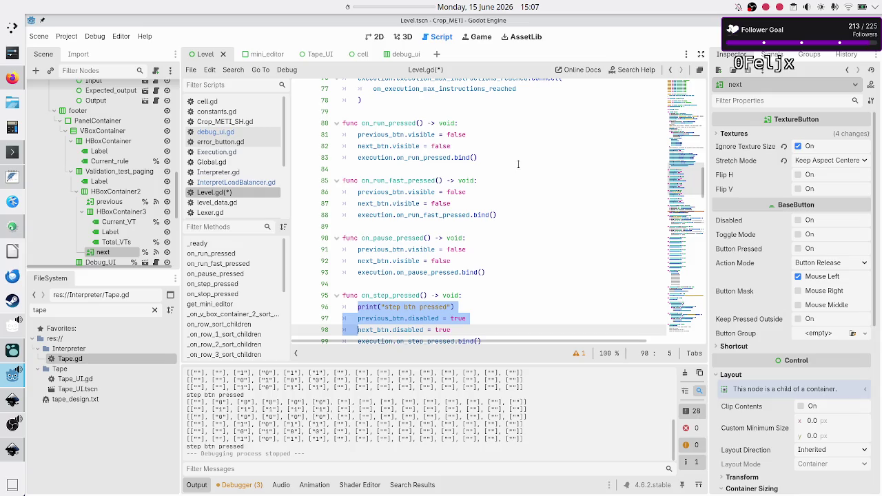
key(shift+End)
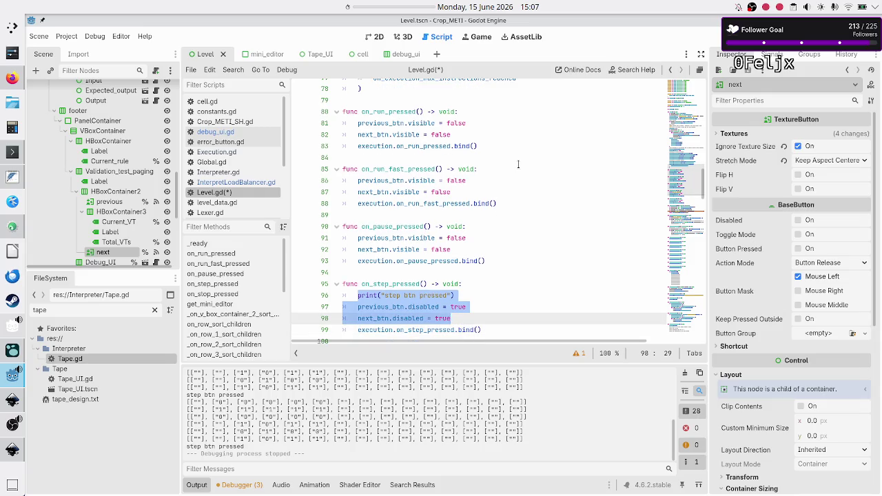
key(ctrl+v)
Make on_stop_pressed set both buttons' visible to true, then save and run with F5.
key(Down)
key(Down)
key(Down)
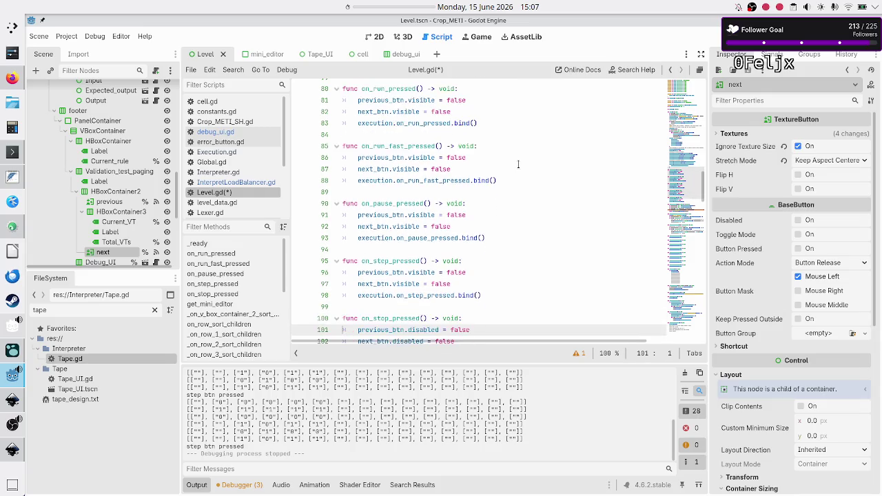
key(Home)
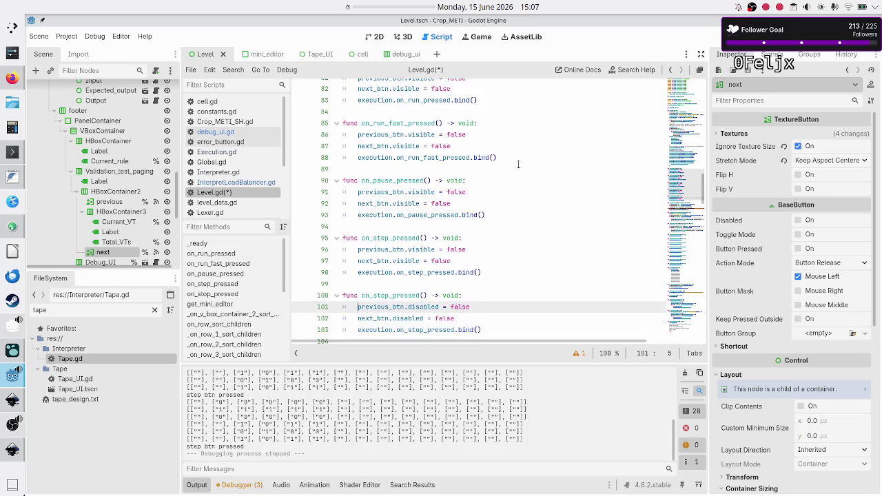
key(shift+Down)
key(shift+End)
key(BackSpace)
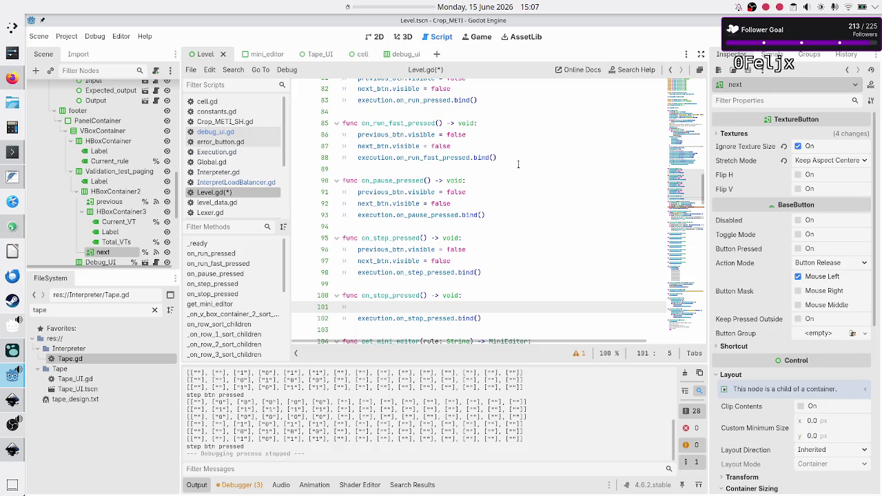
key(ctrl+v)
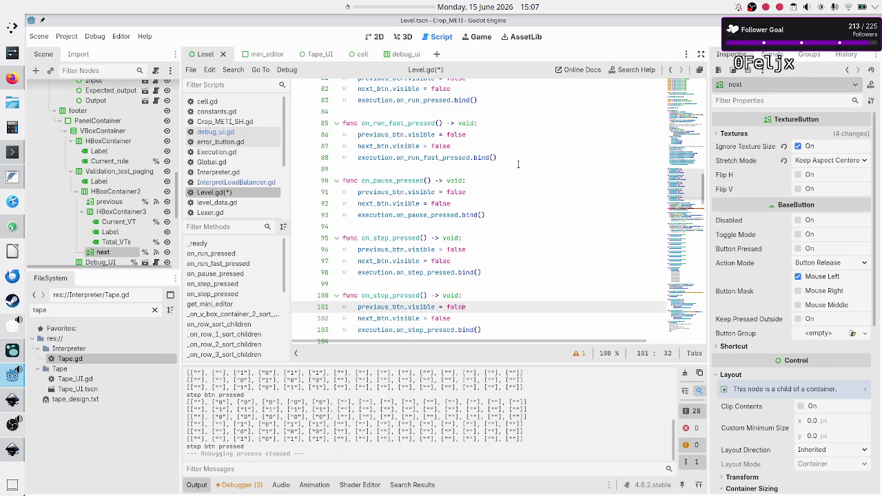
key(BackSpace)
key(BackSpace)
key(BackSpace)
text(true)
key(Down)
key(BackSpace)
key(BackSpace)
key(BackSpace)
key(BackSpace)
text(true)
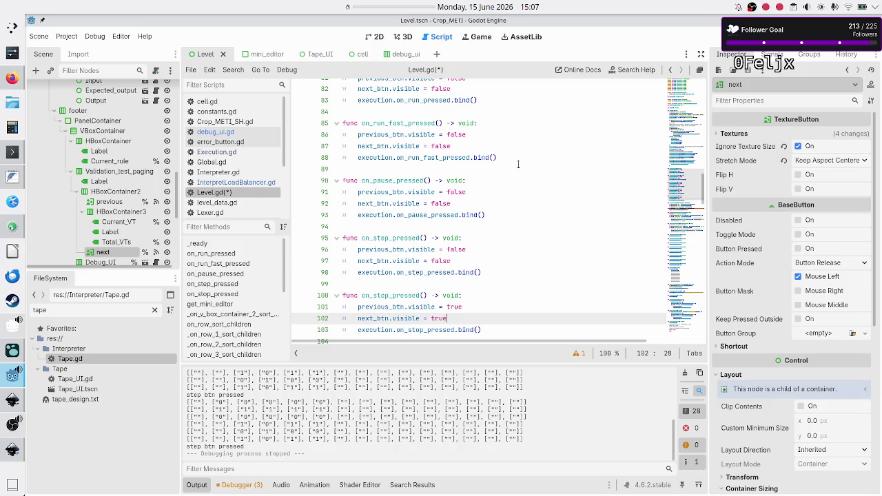
key(F5)
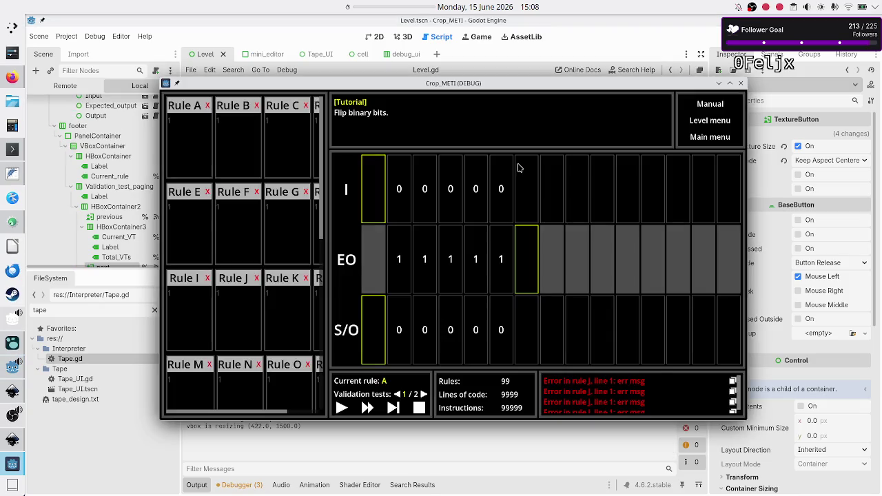
Page to validation test 2 of 2 and take one execution step.
click(423, 395)
click(398, 394)
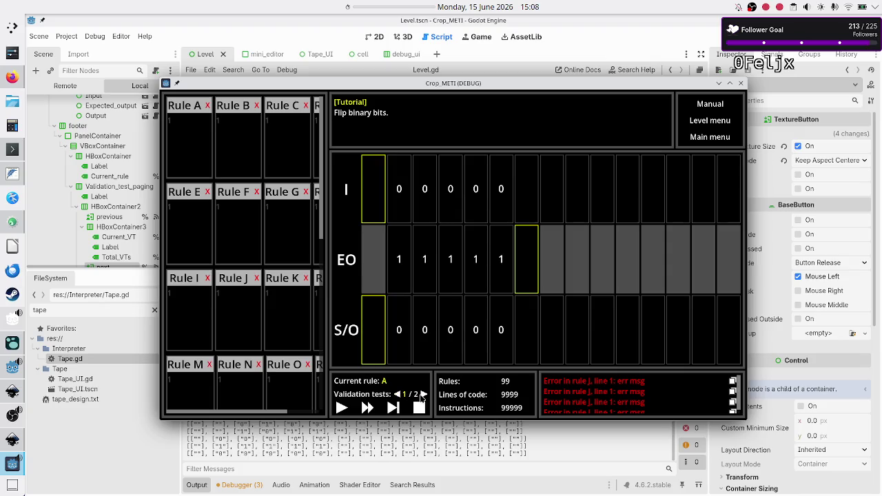
click(423, 395)
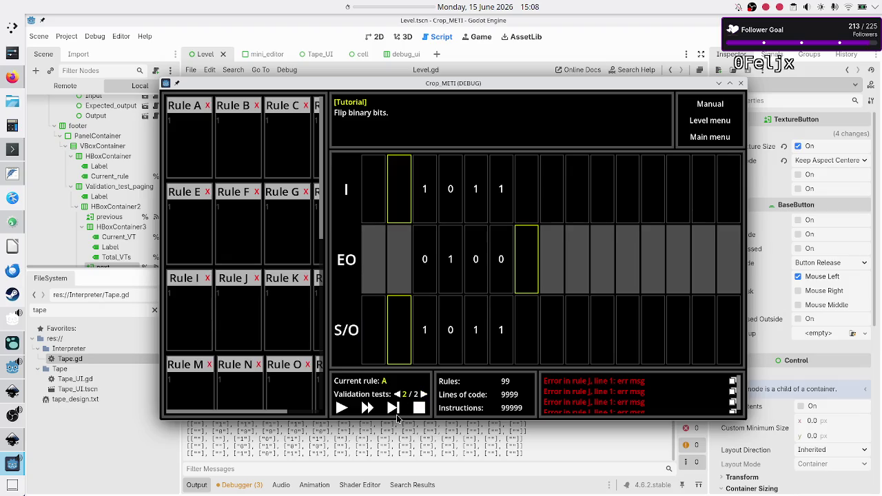
click(394, 410)
Alternate Step and Stop several times to check the paging buttons, then close the game window.
click(419, 408)
click(393, 407)
click(392, 409)
click(388, 410)
click(390, 410)
click(393, 408)
click(740, 83)
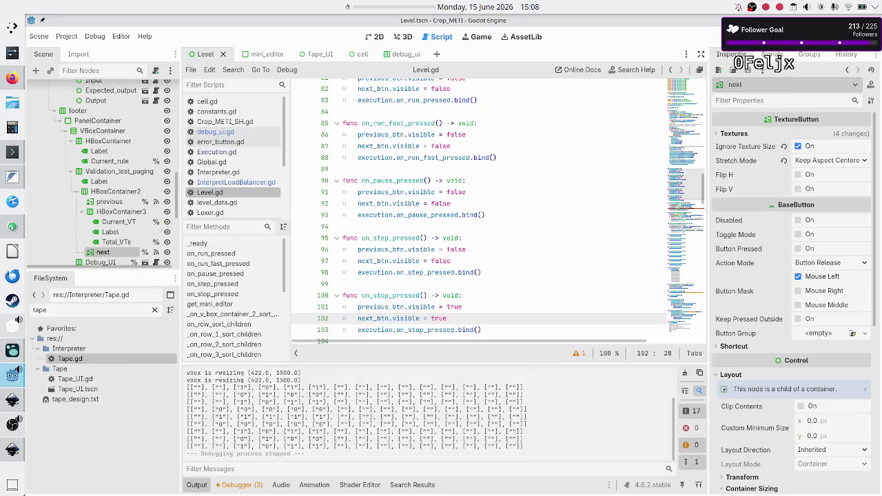
Go to on_run_pressed and delete previous_btn's visible = false assignment on line 81.
click(516, 236)
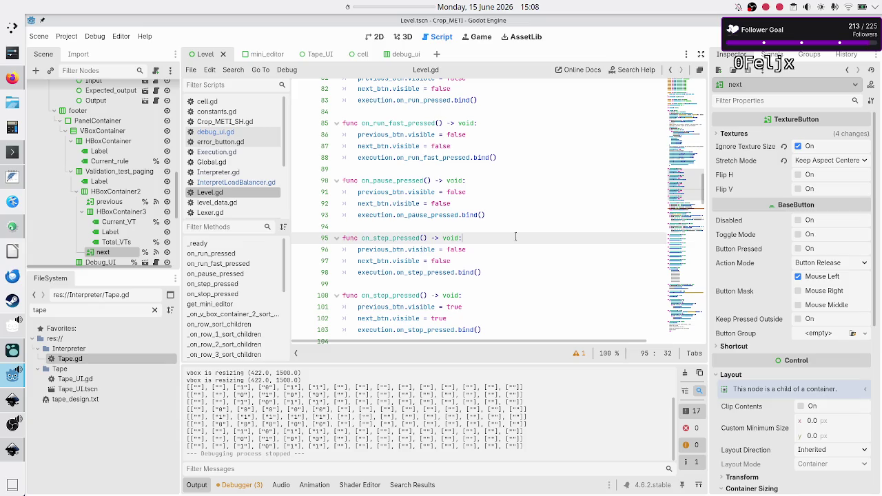
scroll(515, 236, up, 4)
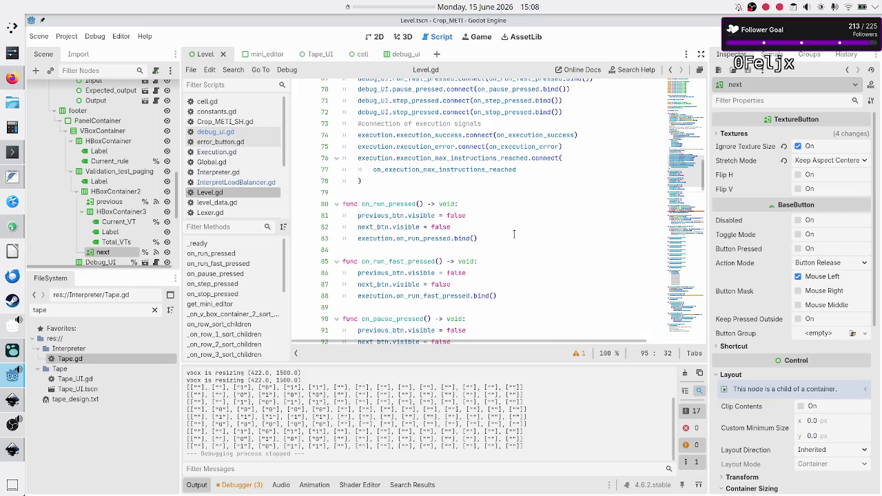
click(495, 206)
key(Down)
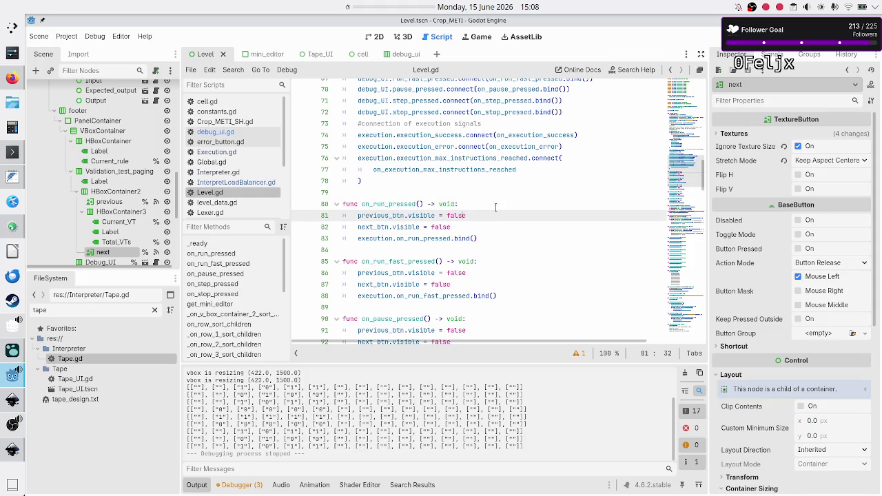
key(Down)
key(Home)
key(Up)
key(End)
key(BackSpace)
key(BackSpace)
key(BackSpace)
key(BackSpace)
Set previous_btn.self_modulate = Color.TRANSPARENT, checking Self Modulate in the Inspector.
text(self_m)
key(Return)
text(=)
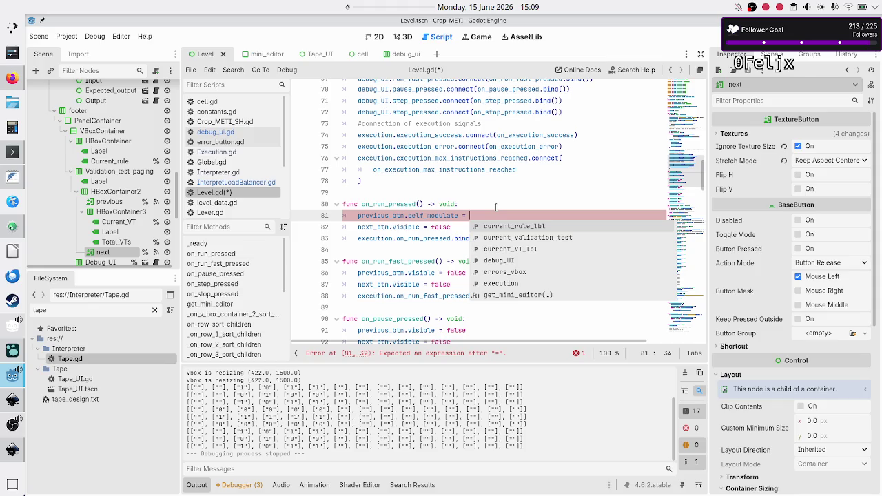
key(Escape)
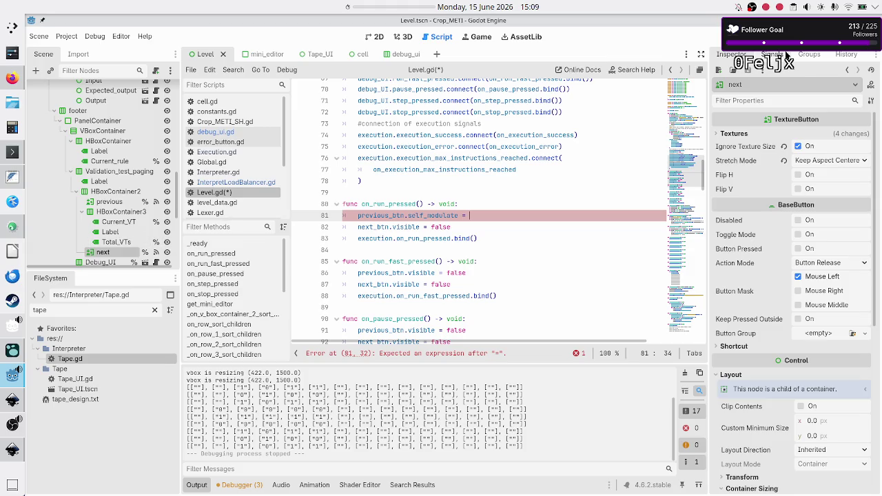
scroll(734, 269, down, 5)
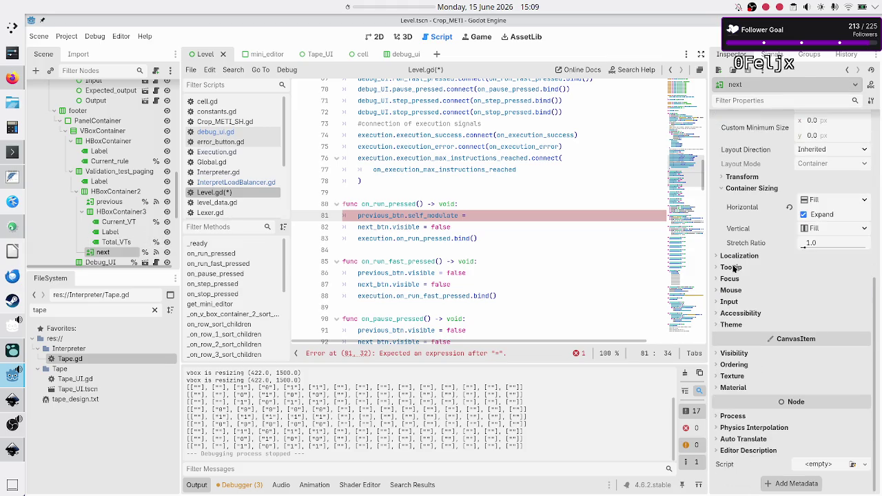
click(734, 353)
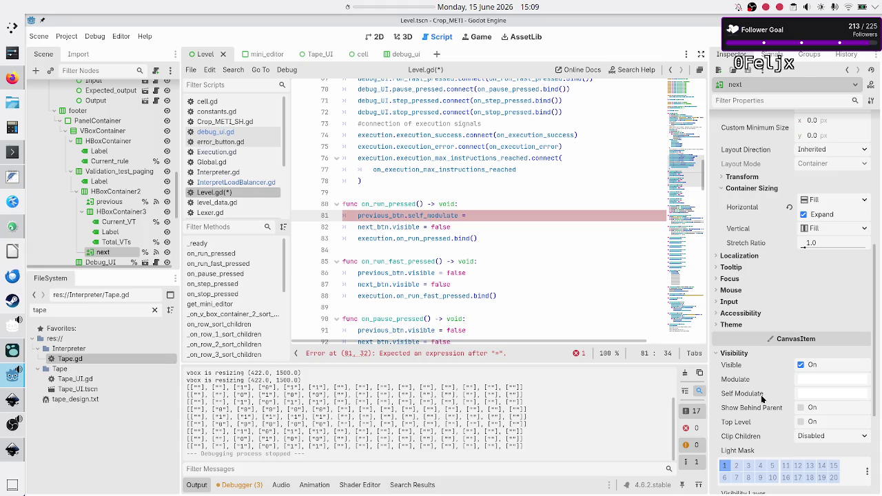
mouse_move(761, 398)
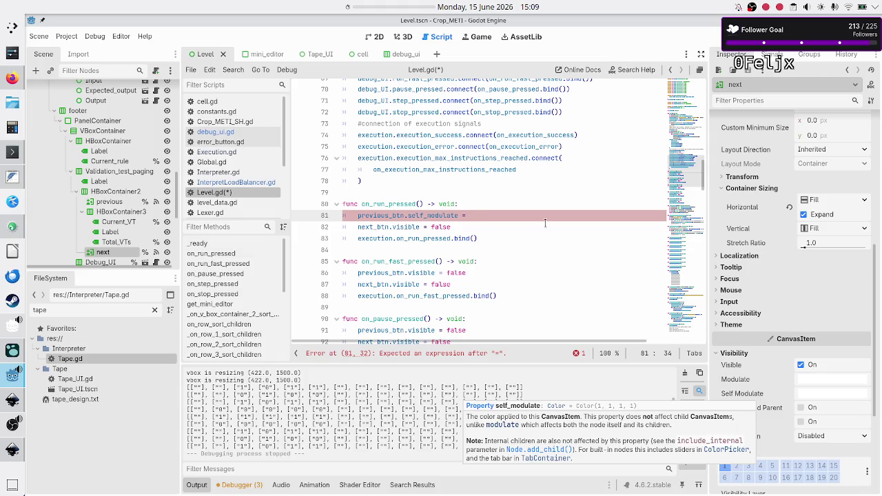
text(Color.)
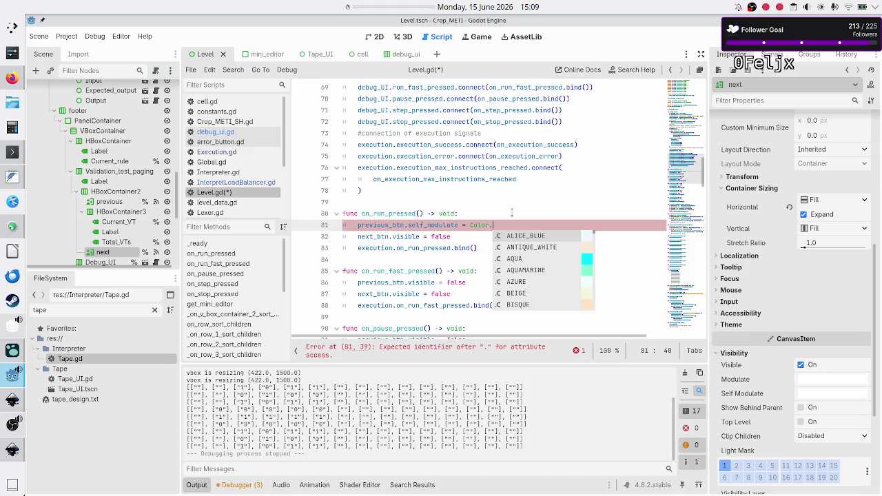
text(tra)
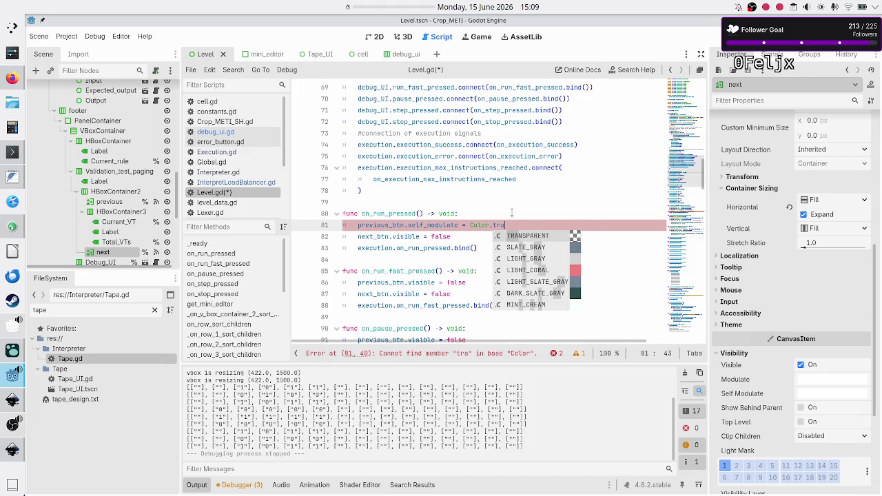
key(Return)
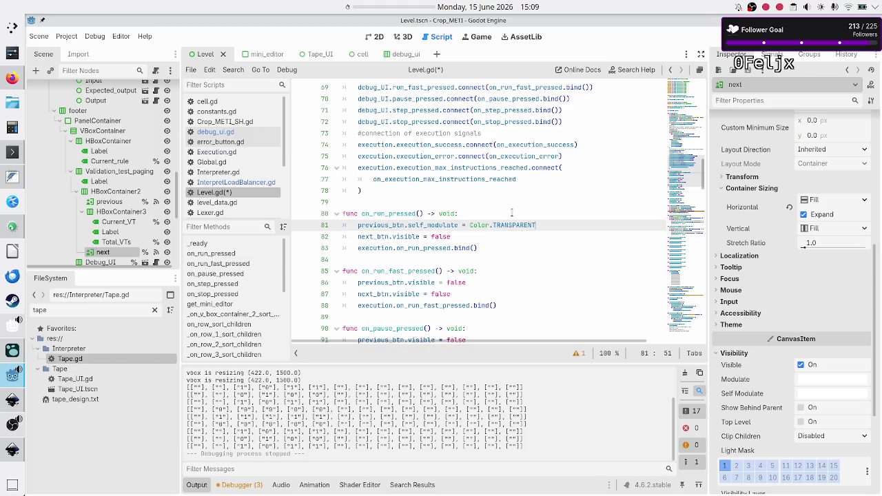
Add a previous_btn.disabled = true line below it.
key(Return)
text(prev)
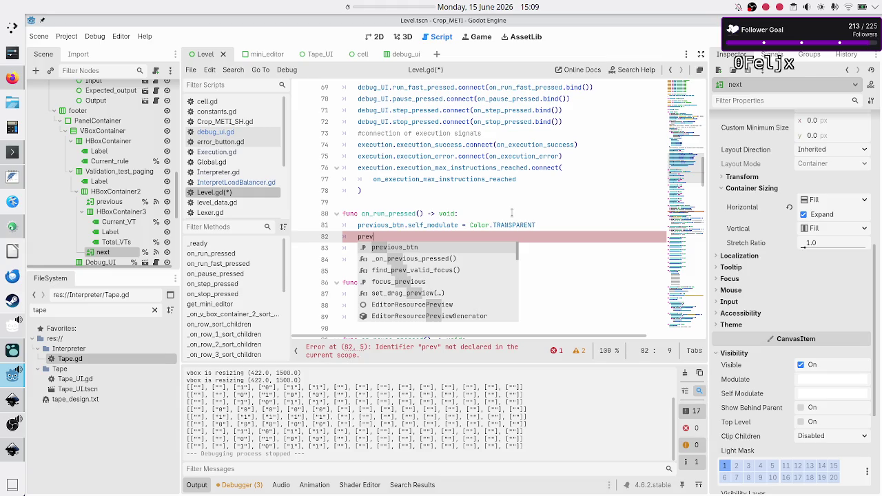
key(Return)
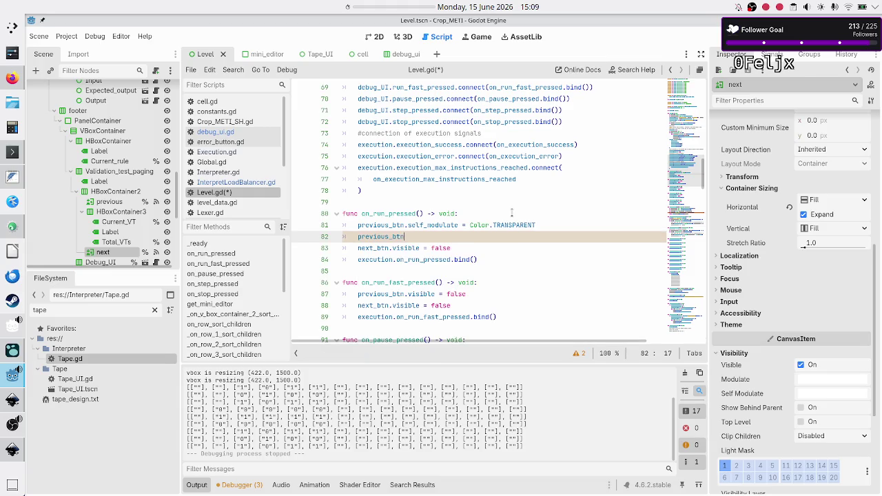
text(.dis)
key(Return)
text(= true)
Change next_btn's line to self_modulate = Color.TRANSPARENT and add next_btn.disabled = true.
key(Home)
key(Down)
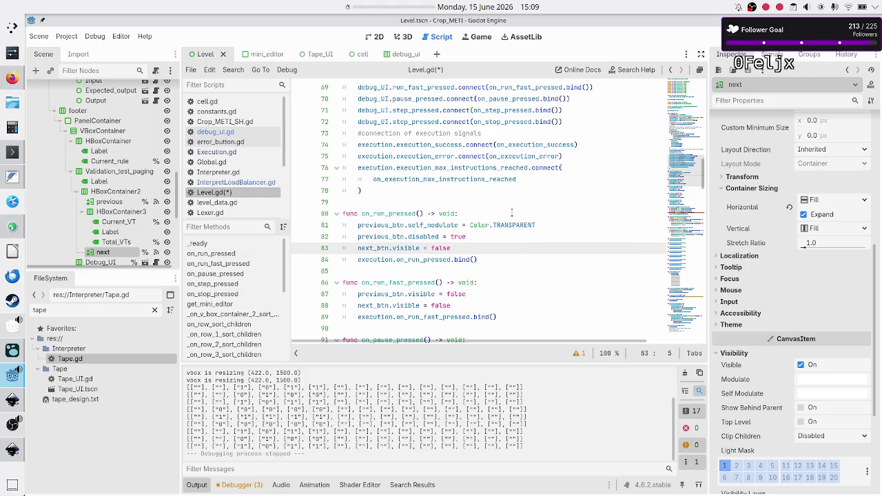
key(End)
key(Left)
key(BackSpace)
key(BackSpace)
key(BackSpace)
text(self)
key(Return)
text(= Colo)
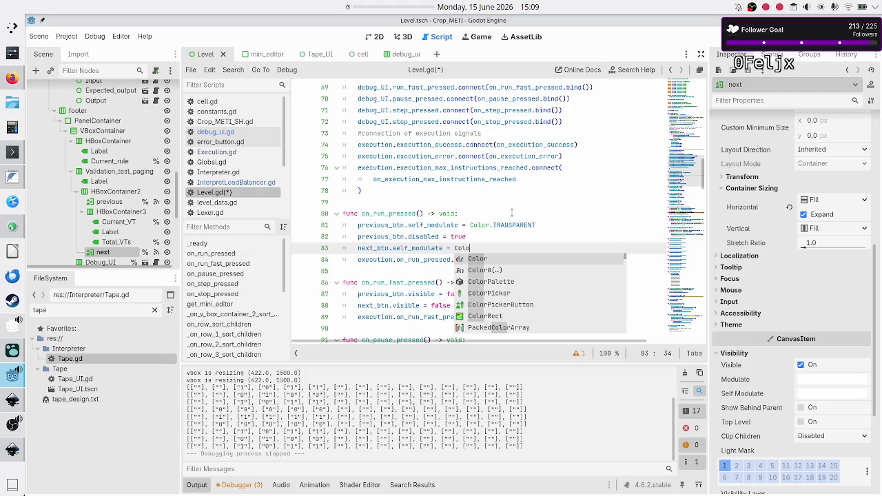
text(r.tra)
key(Return)
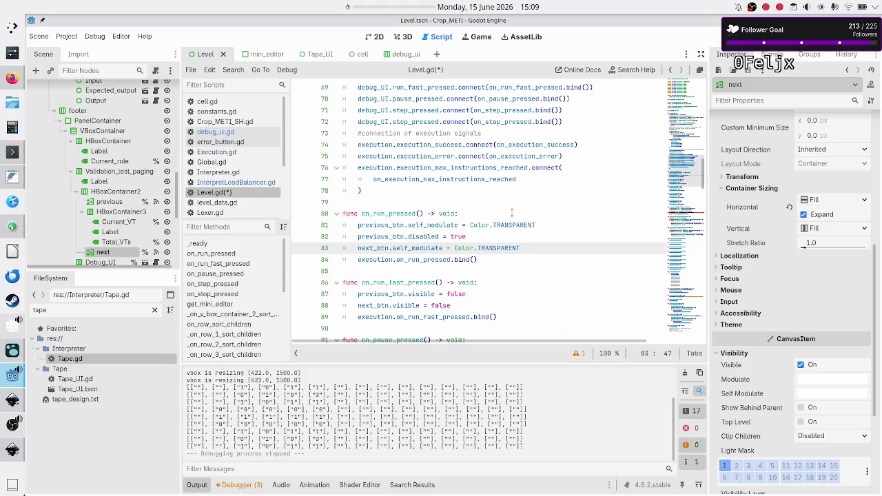
key(Return)
text(next_b)
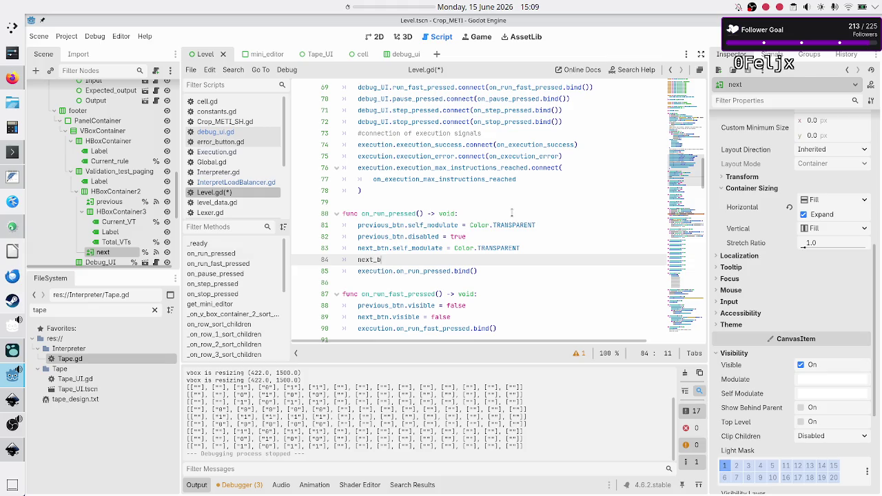
text(tn.dis)
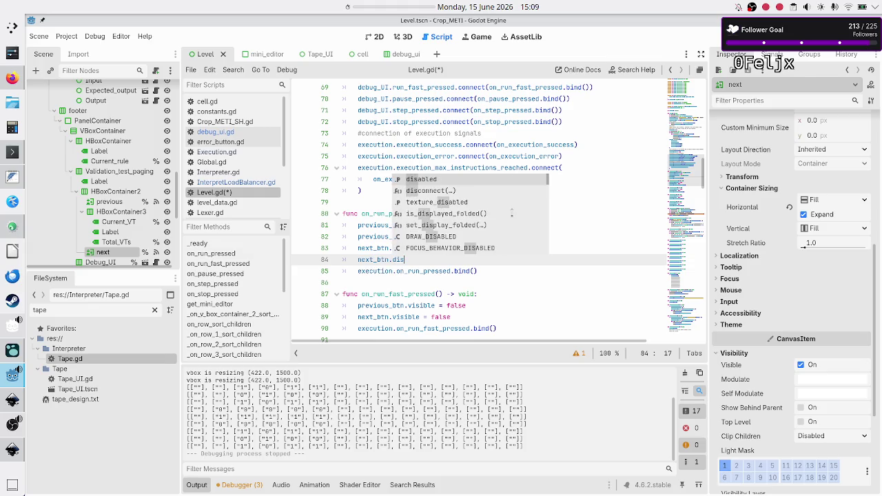
text(abled = true)
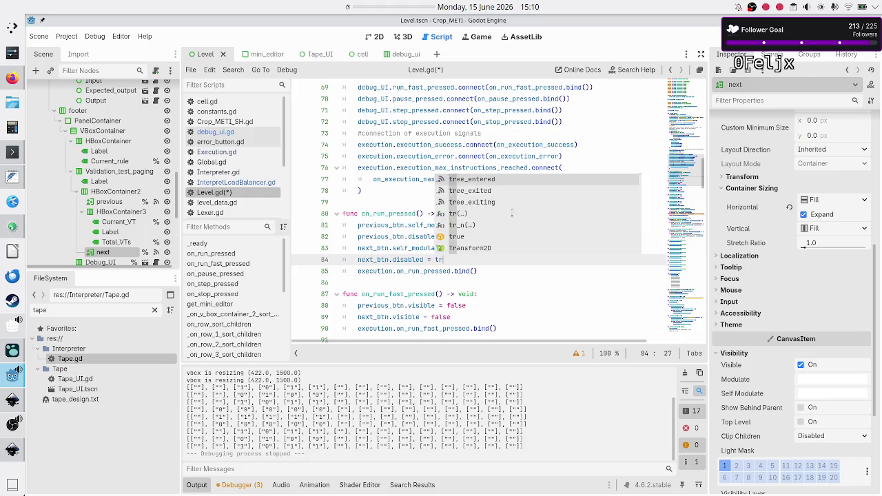
Copy the four new button lines and select on_run_fast_pressed's visible lines.
key(Down)
key(Up)
key(Up)
key(Up)
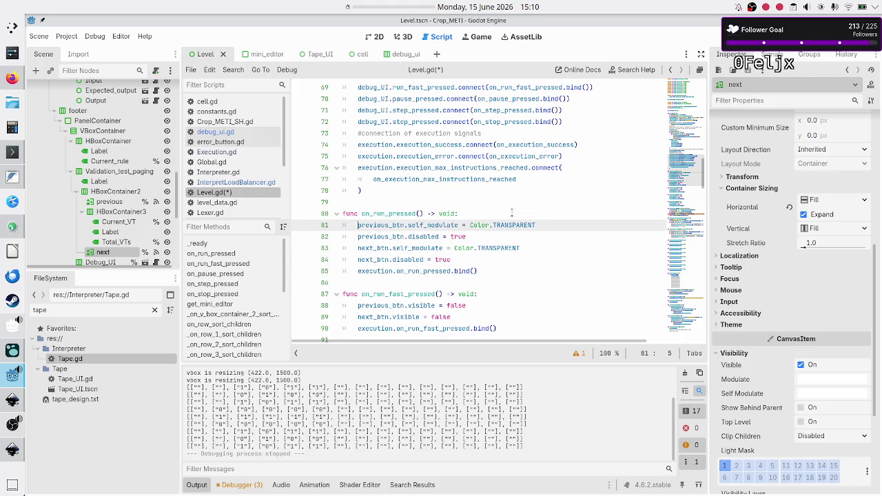
key(shift+Down)
key(shift+Down)
key(shift+Down)
key(shift+Left)
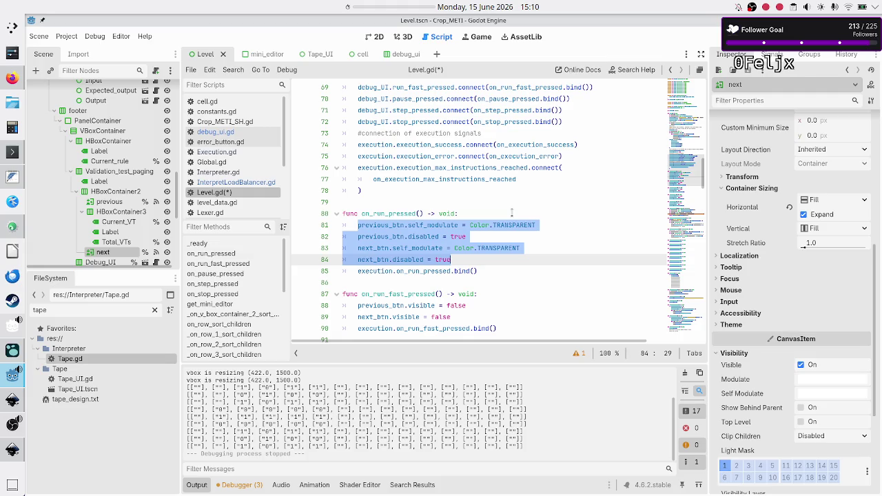
key(Down)
key(Down)
key(Down)
key(Home)
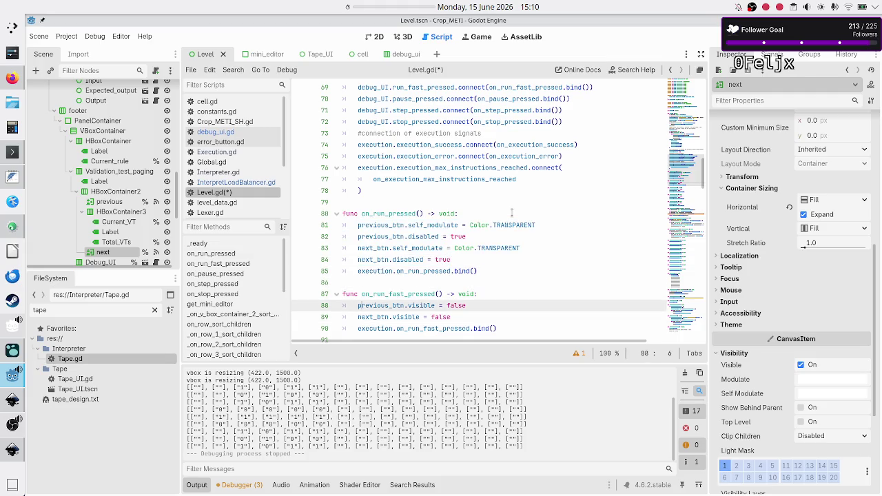
key(shift+Down)
Paste the transparent-and-disabled lines over the visible lines in on_run_fast_pressed and on_pause_pressed.
key(shift+End)
key(BackSpace)
text(previous_btn.self_modulate = Color.TRANSPARENT 	previous_btn.disabled = true 	next_btn.self_modulate = Color.TRANSPARENT 	next_btn.disabled = true)
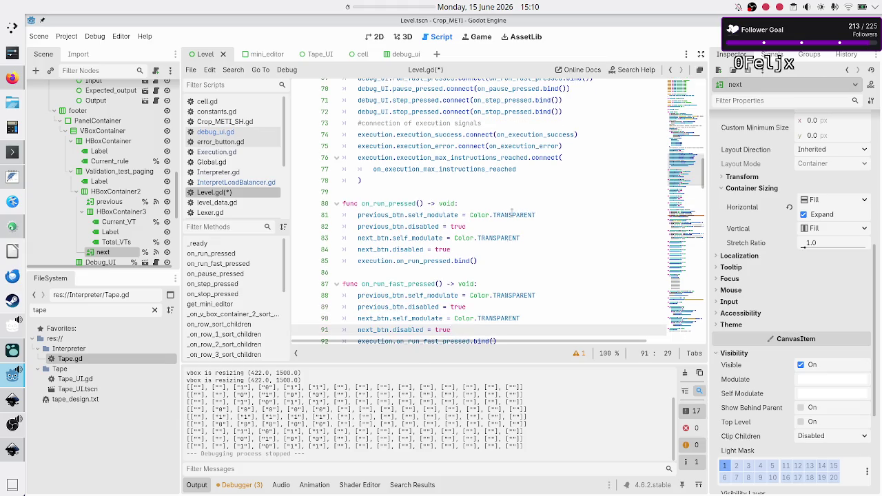
key(Down)
key(Down)
key(Down)
key(Home)
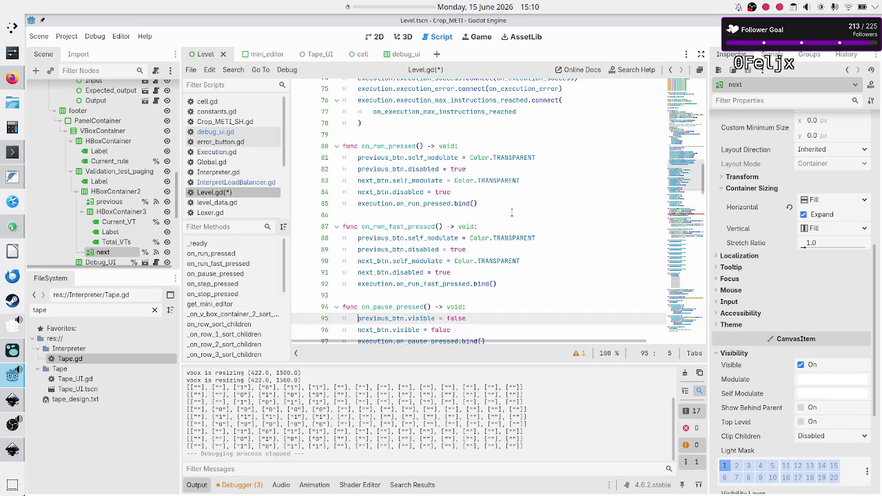
key(shift+Down)
key(shift+Down)
key(shift+Up)
key(shift+End)
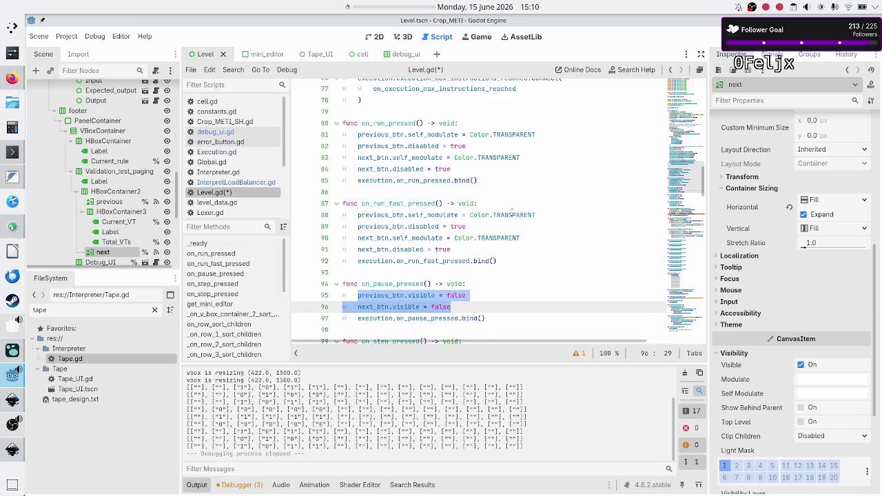
text(previous_btn.self_modulate = Color.TRANSPARENT 	previous_btn.disabled = true 	next_btn.self_modulate = Color.TRANSPARENT 	next_btn.disabled = true)
key(Down)
key(Down)
key(Down)
key(Home)
Replace on_step_pressed's and on_stop_pressed's visible lines with the same transparent-and-disabled lines.
key(Up)
key(shift+Down)
key(shift+End)
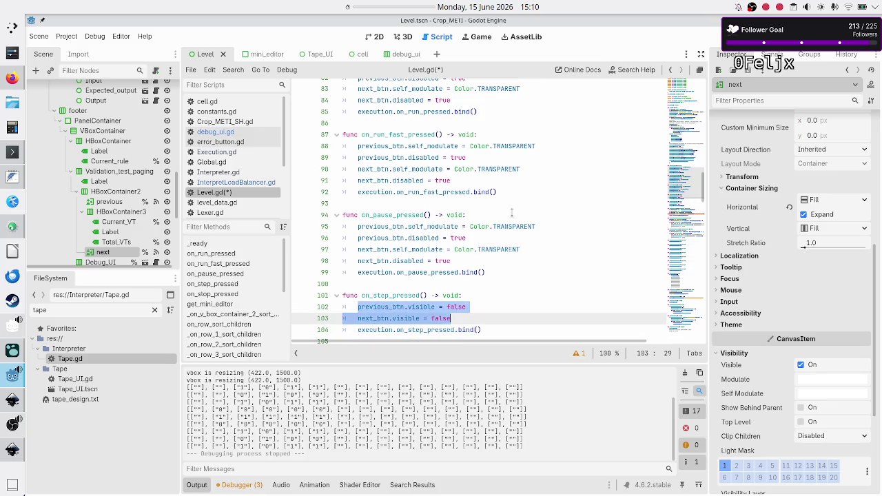
text(previous_btn.self_modulate = Color.TRANSPARENT 	previous_btn.disabled = true 	next_btn.self_modulate = Color.TRANSPARENT 	next_btn.disabled = true)
key(Down)
key(Down)
key(Down)
key(Home)
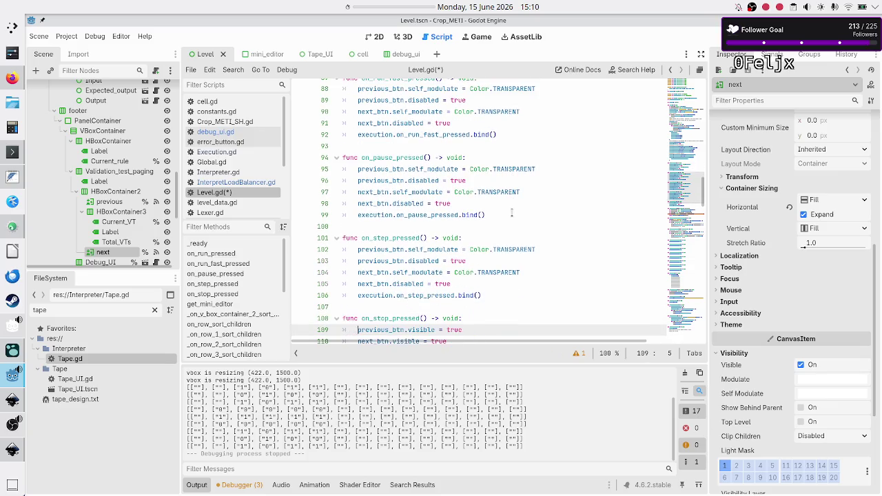
key(shift+Down)
key(shift+End)
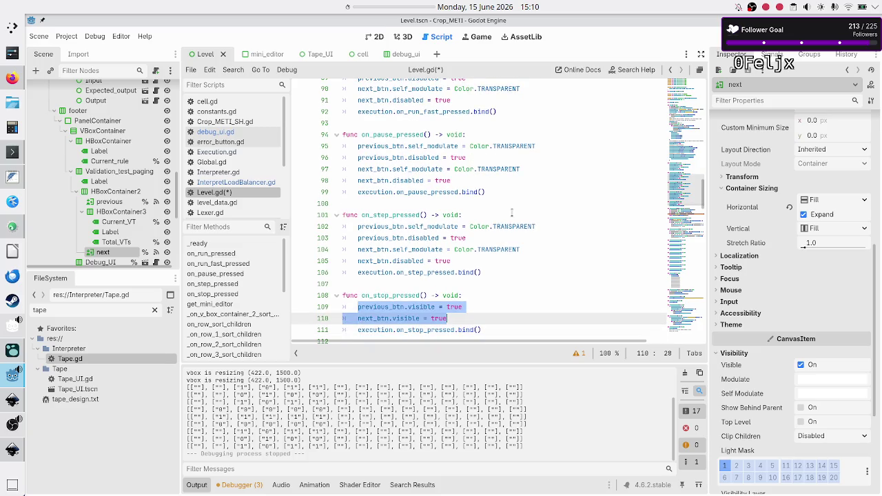
text(previous_btn.self_modulate = Color.TRANSPARENT 	previous_btn.disabled = true 	next_btn.self_modulate = Color.TRANSPARENT 	next_btn.disabled = true)
In on_stop_pressed, set next_btn.disabled and previous_btn.disabled to false.
key(BackSpace)
key(BackSpace)
key(BackSpace)
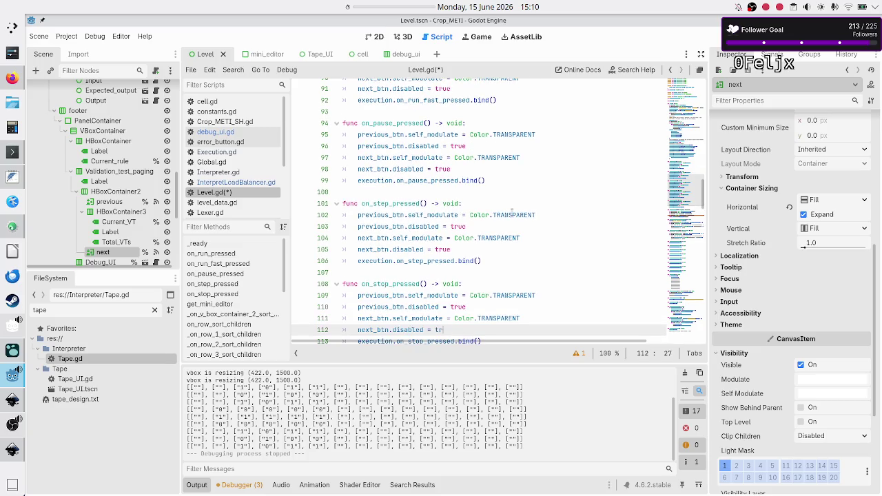
text(false)
key(Up)
key(Up)
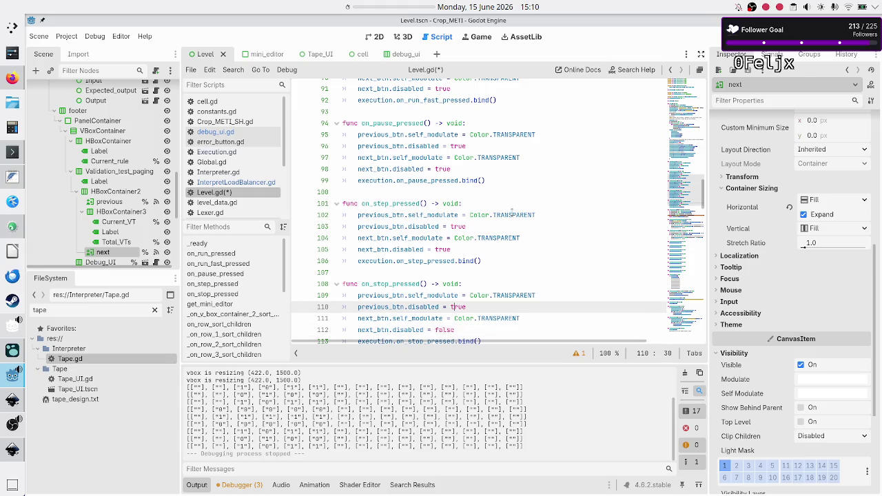
key(BackSpace)
key(BackSpace)
key(BackSpace)
text(false)
key(Up)
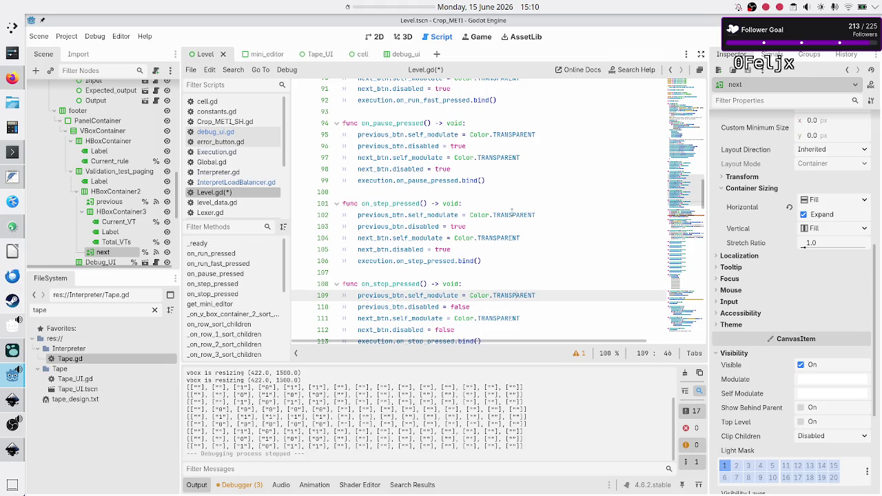
Change the first paging button's colour on line 109 from Color.TRANSPARENT to Color.WHITE.
key(BackSpace)
key(BackSpace)
key(BackSpace)
text(.op)
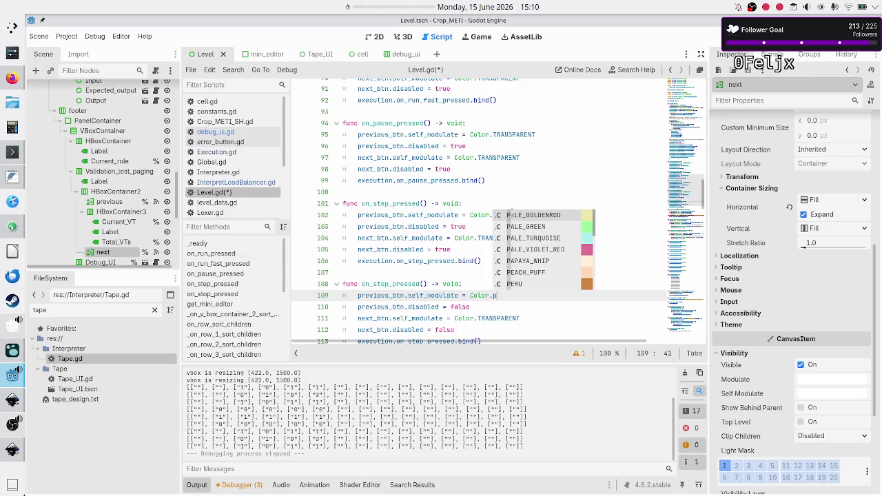
text(a)
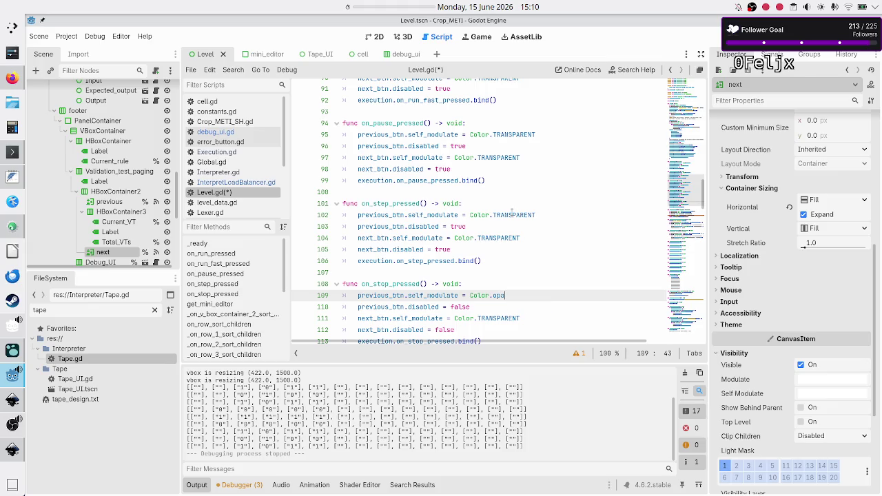
key(BackSpace)
key(BackSpace)
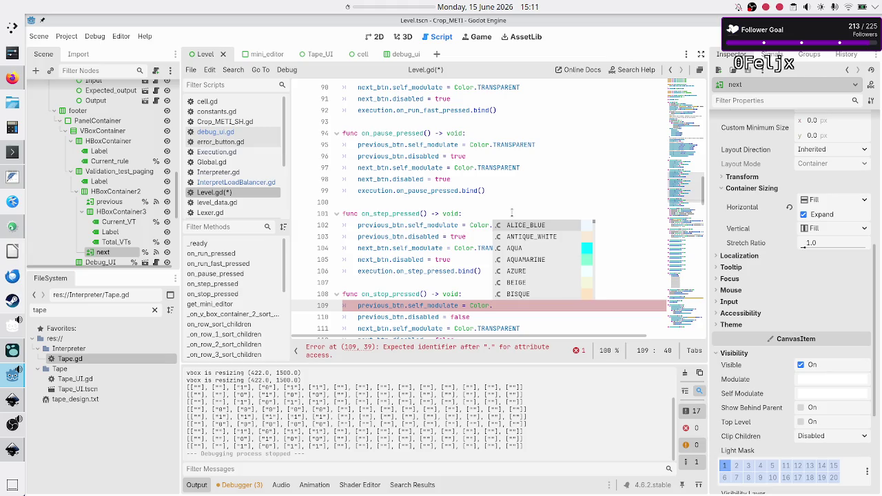
key(Down)
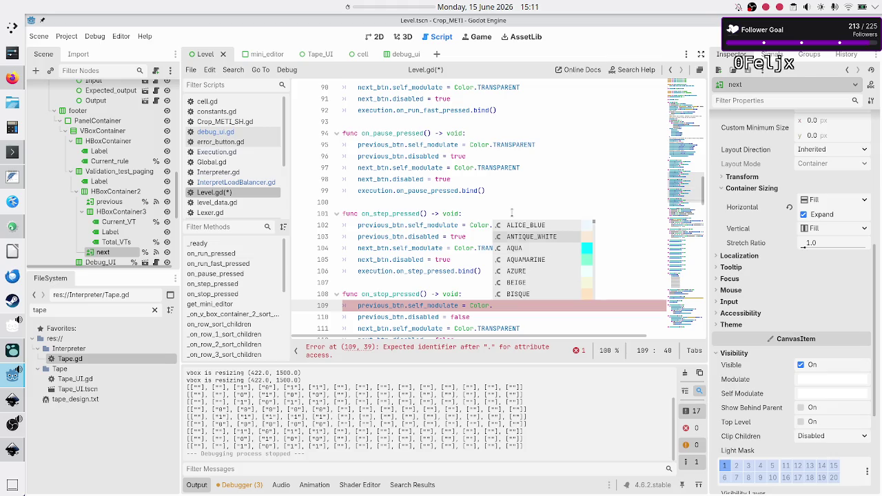
key(Down)
key(Down)
key(Down)
key(Down)
key(Down)
key(Down)
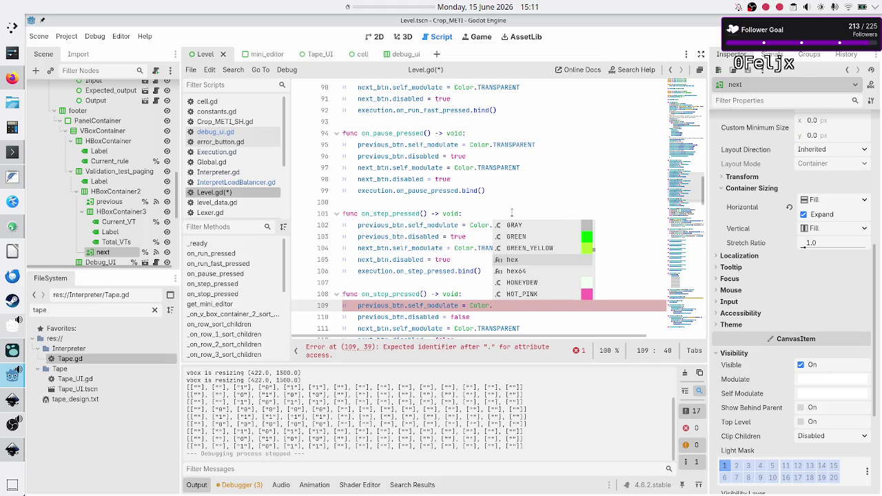
text(wh)
key(Down)
key(Return)
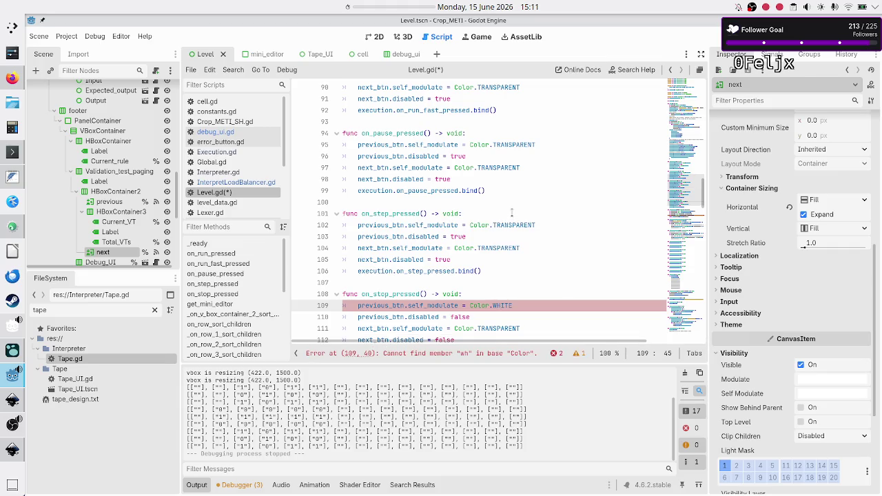
Set the second button's colour on line 111 to Color.WHITE, then save and run the game.
key(Down)
key(Down)
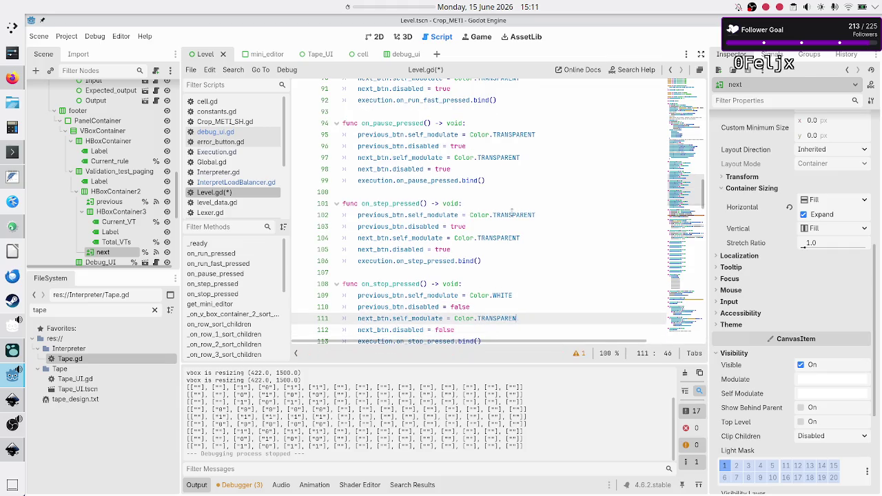
key(BackSpace)
key(BackSpace)
key(BackSpace)
text(Whit)
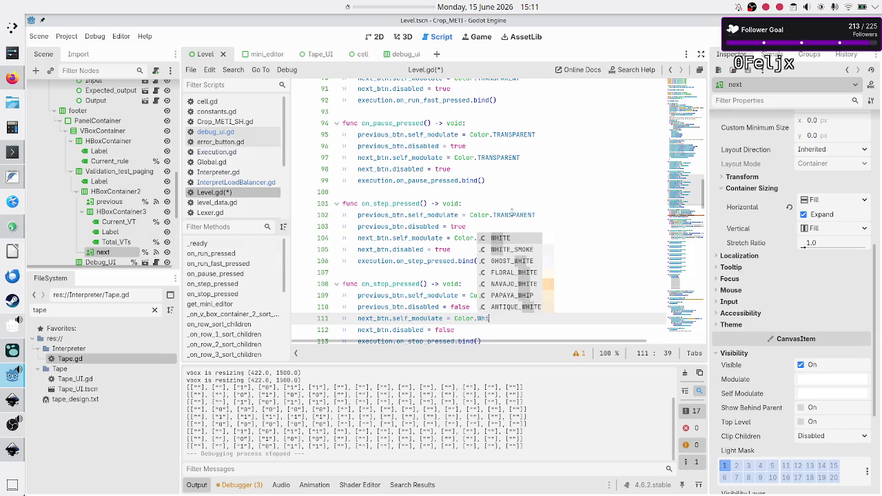
key(Return)
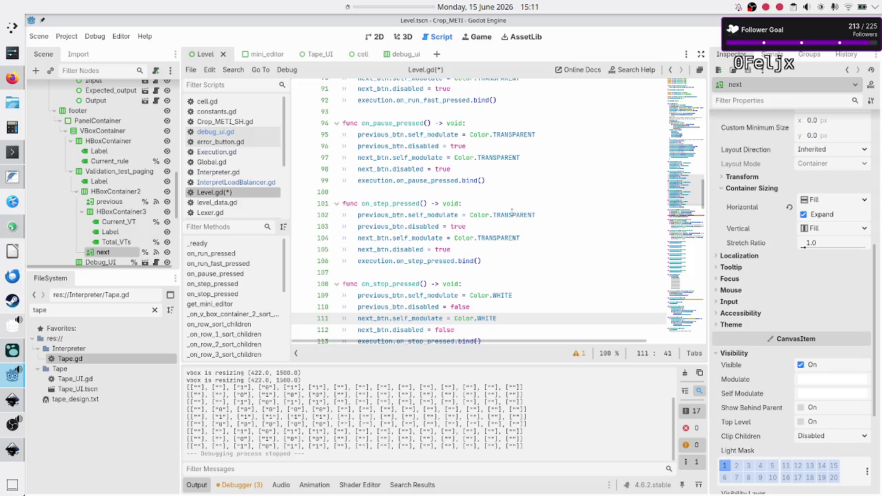
key(F6)
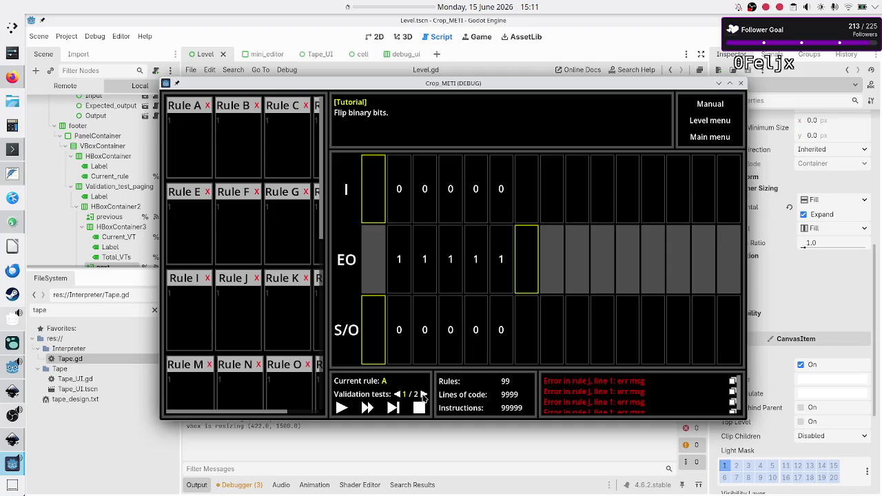
Page forward to validation test 2, back to test 1, then forward to test 2 again.
click(423, 394)
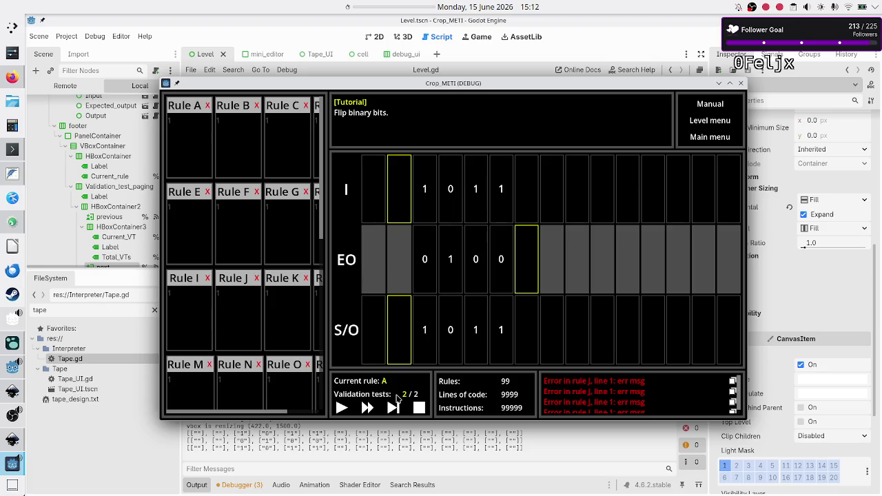
click(398, 395)
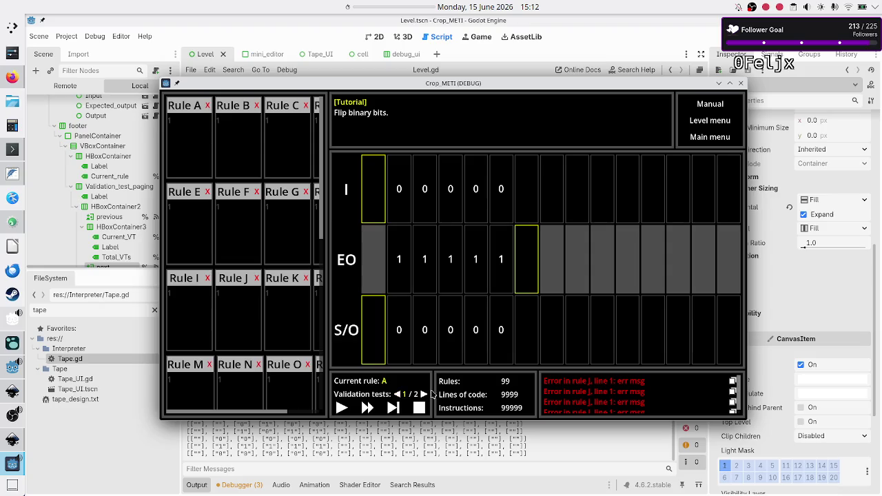
click(423, 394)
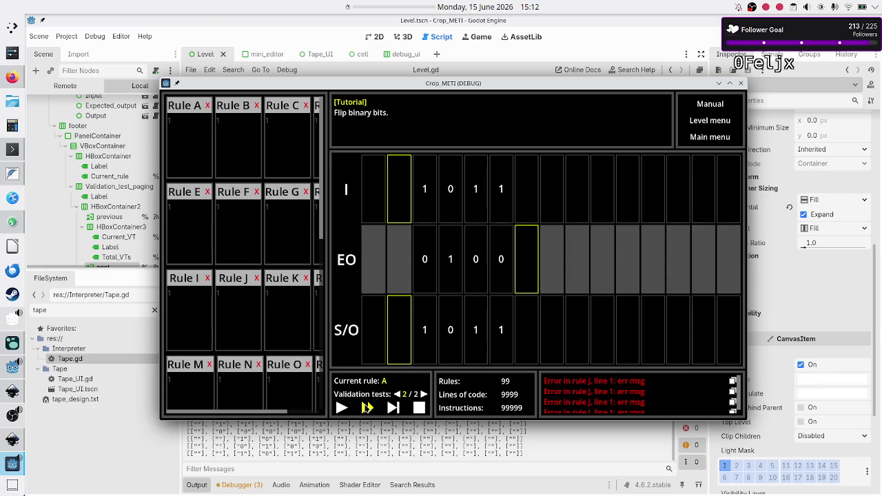
Fast-forward then stop, and step then stop, checking the paging arrows hide during execution.
click(366, 407)
click(419, 407)
click(391, 408)
click(416, 406)
Page to test 1 and back to test 2, start stepping test 2, then close the game.
click(397, 395)
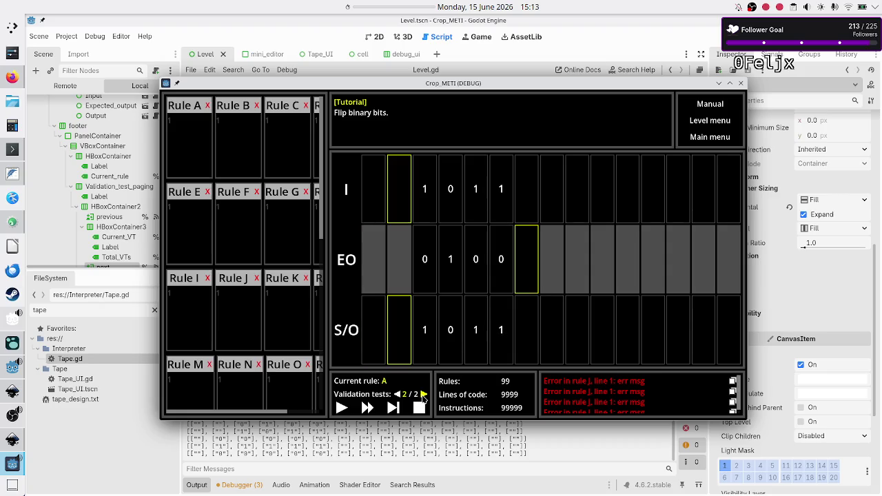
click(423, 394)
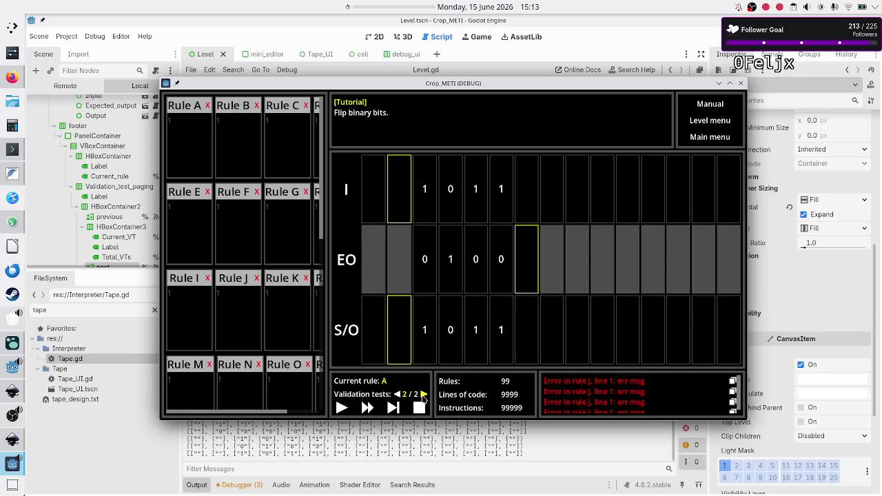
click(392, 409)
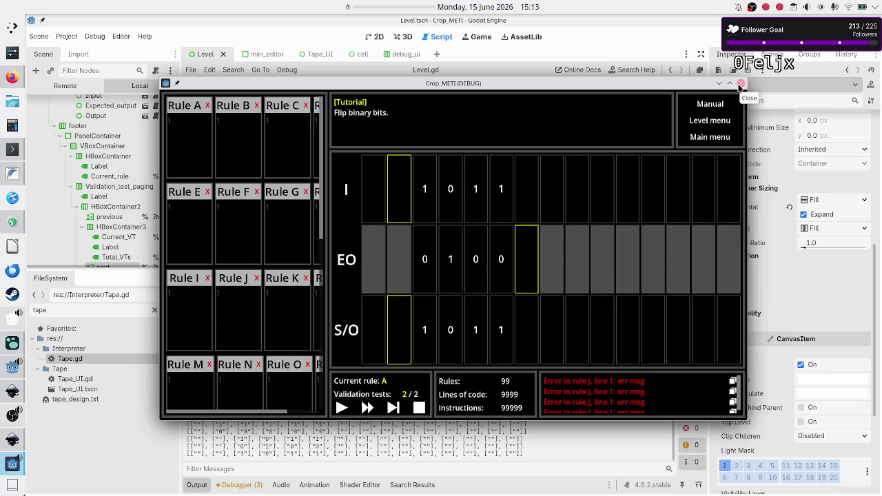
click(740, 84)
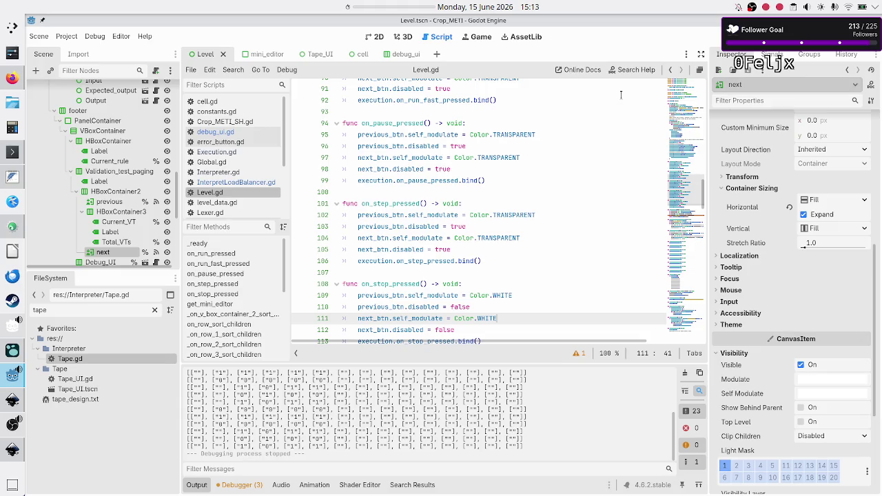
Open InterpretLoadBalancer.gd, scroll down to its start_work function, and relaunch the game.
scroll(523, 167, up, 6)
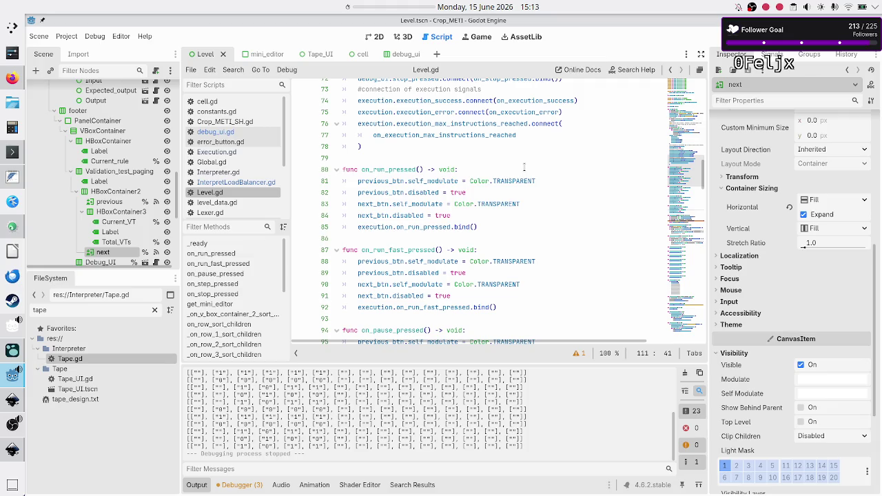
click(233, 182)
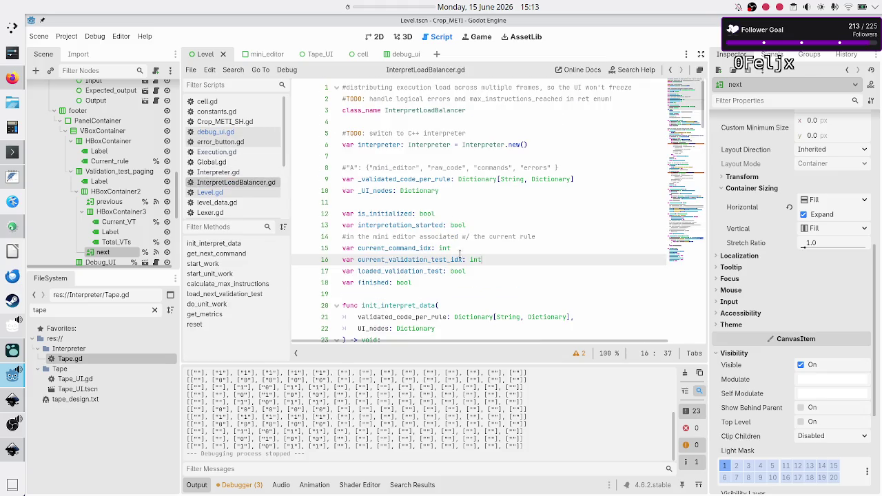
scroll(475, 269, down, 8)
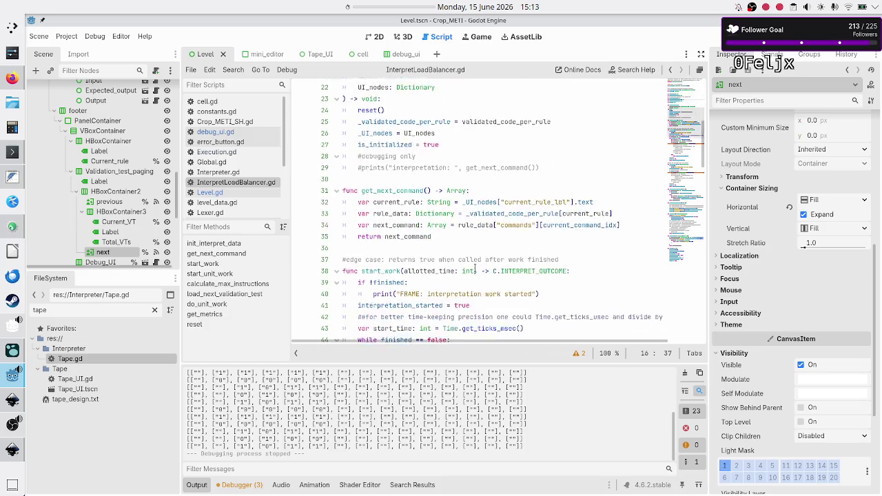
scroll(474, 269, down, 1)
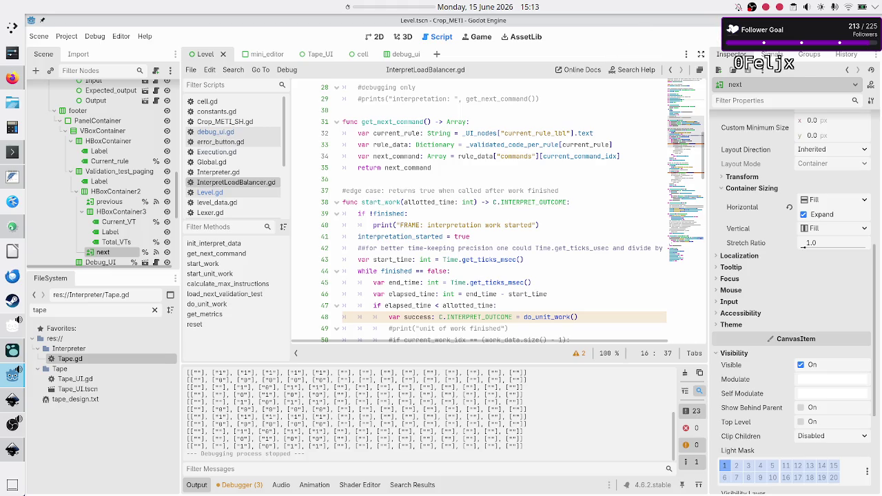
key(F5)
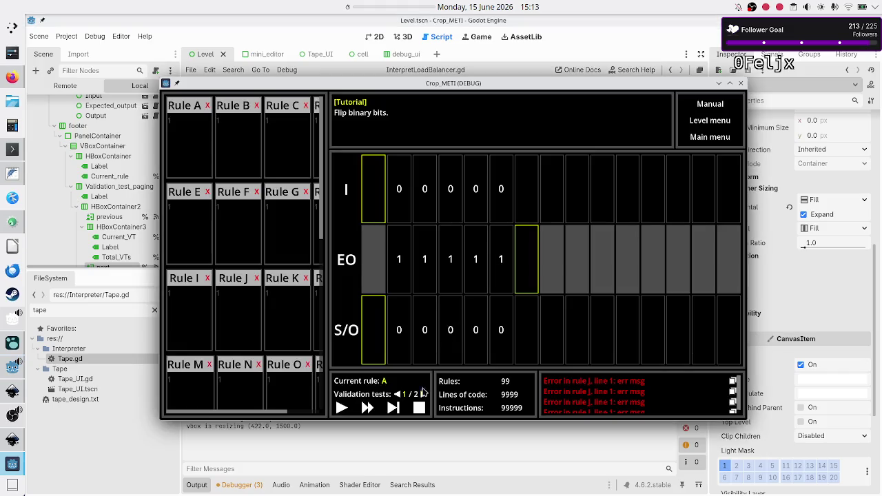
Page to validation test 2, step its execution three times, then close the game window.
click(423, 394)
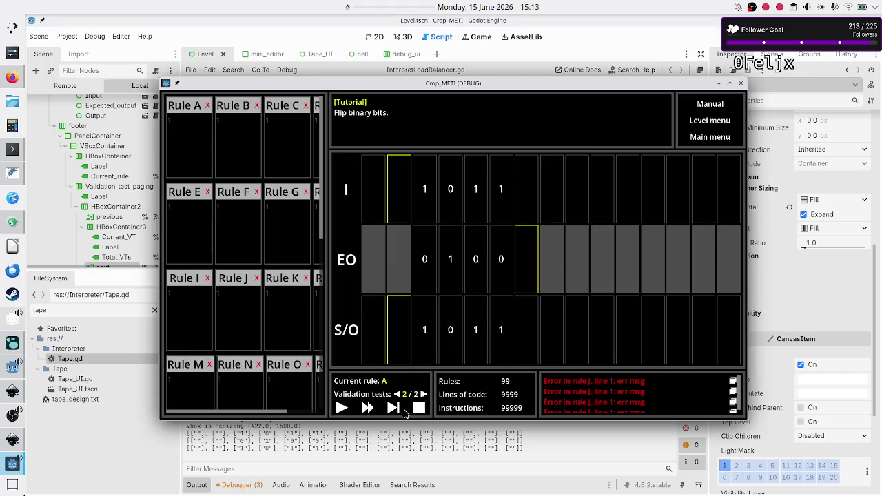
click(394, 408)
click(394, 408)
click(394, 408)
click(739, 84)
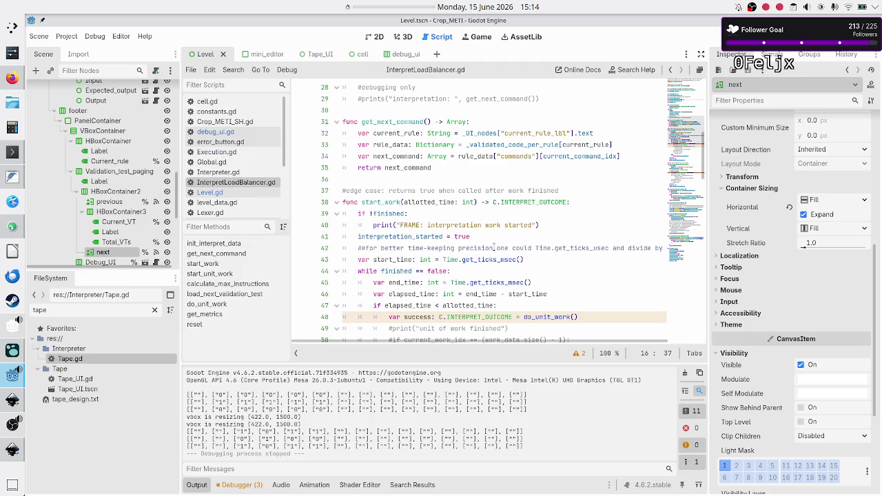
Uncomment print(current_validation_test_idx) on line 92 of load_next_validation_test, then save and run.
scroll(494, 246, up, 4)
scroll(493, 246, down, 13)
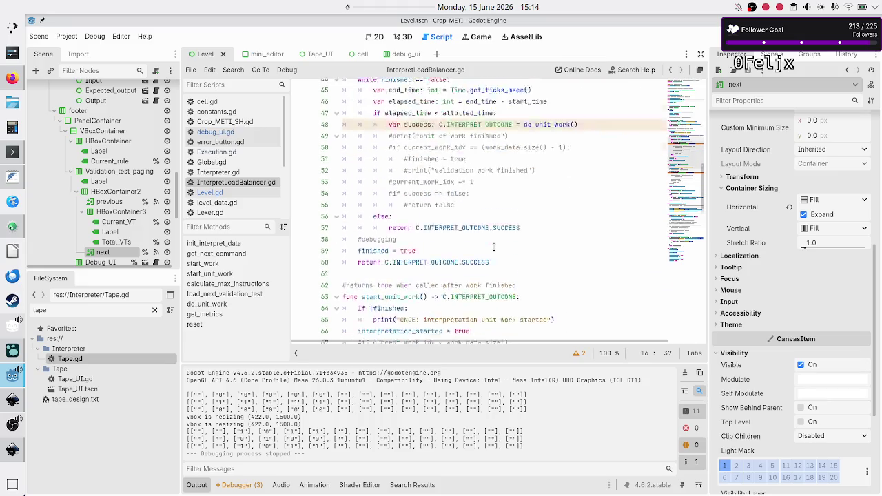
scroll(494, 246, down, 5)
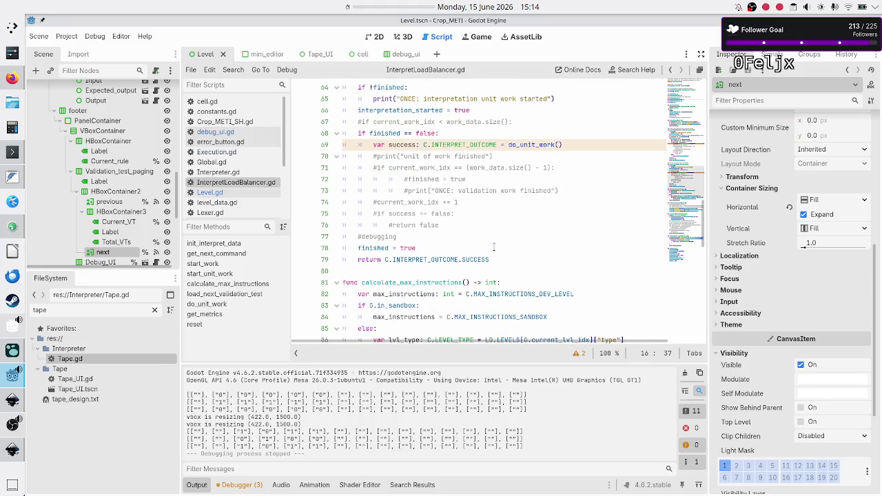
scroll(493, 246, down, 1)
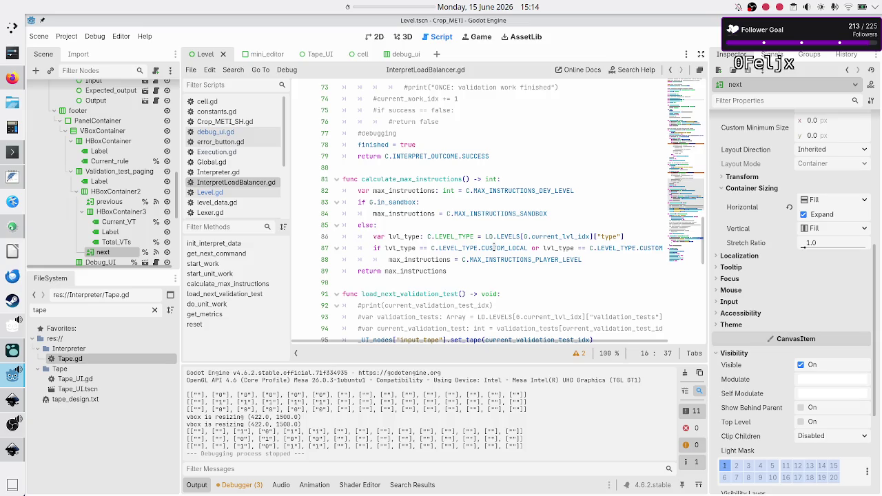
scroll(493, 246, down, 3)
click(440, 237)
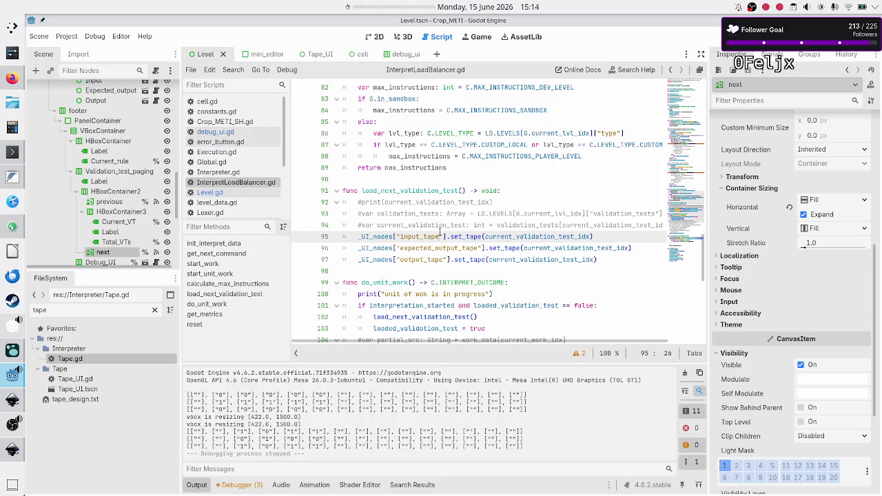
double_click(519, 237)
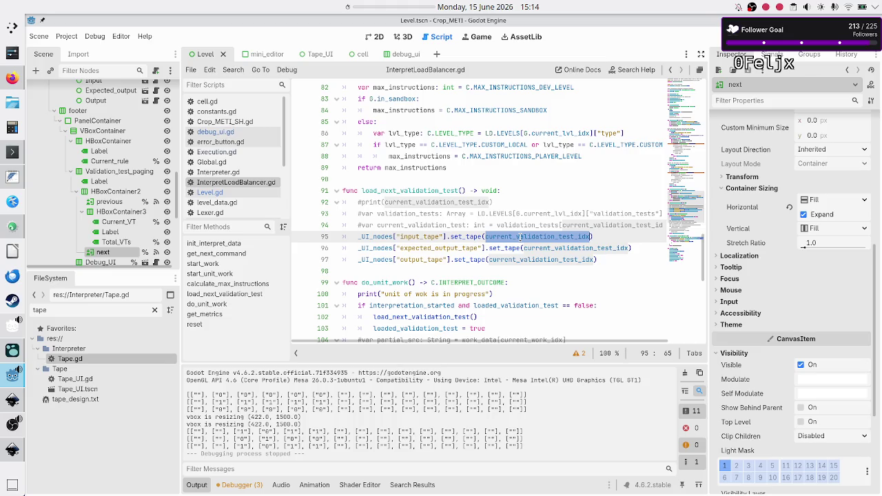
click(505, 199)
key(Home)
key(Delete)
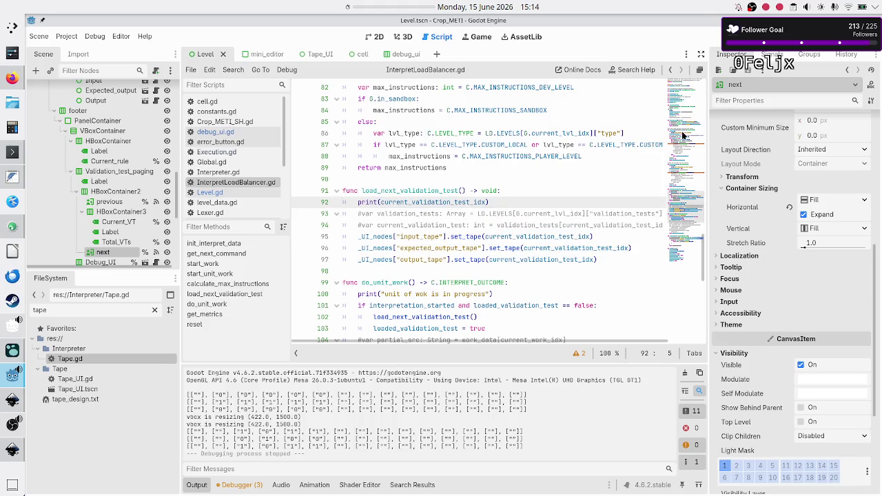
key(F5)
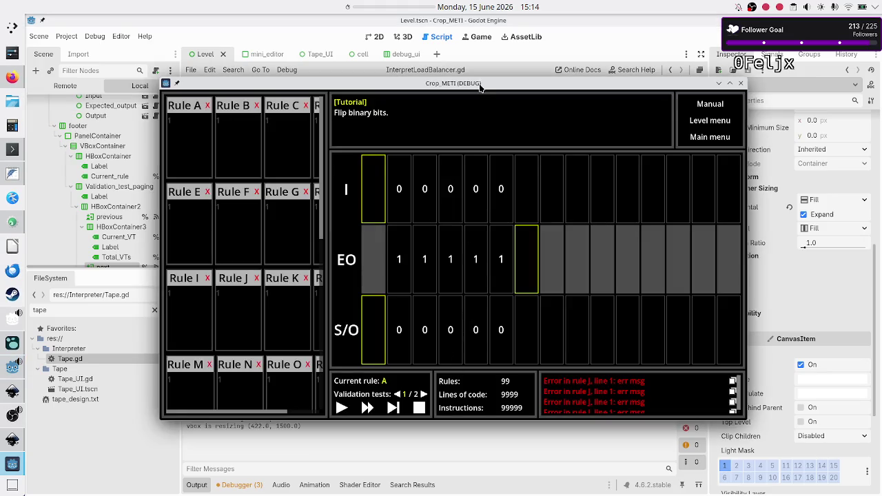
Page the game from validation test 1 to 2, run the rules on test 2, then close it.
drag(481, 83, 499, 29)
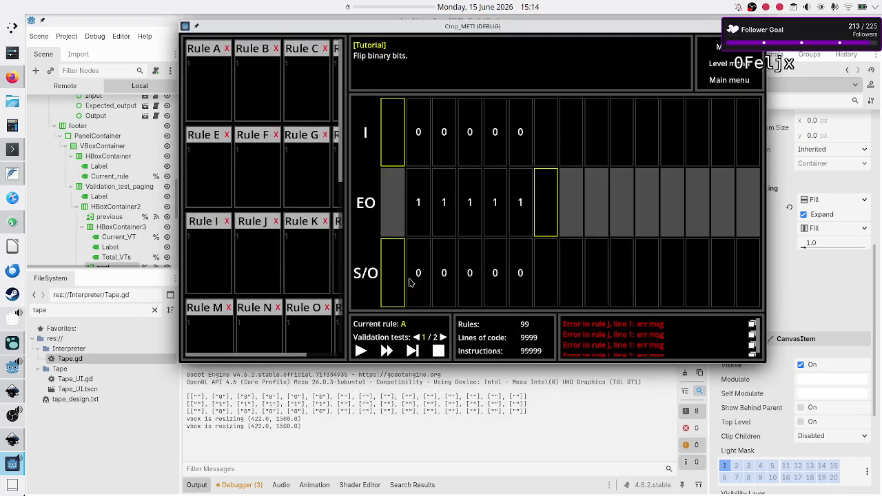
click(442, 337)
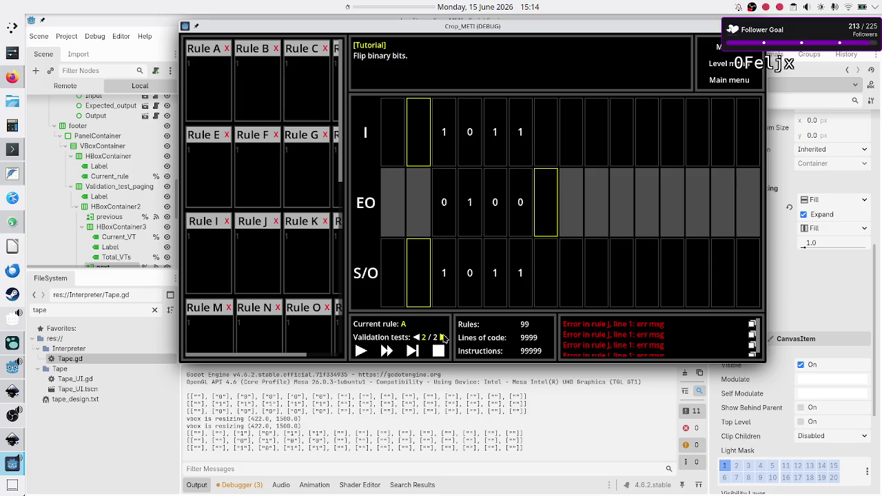
click(412, 351)
click(758, 26)
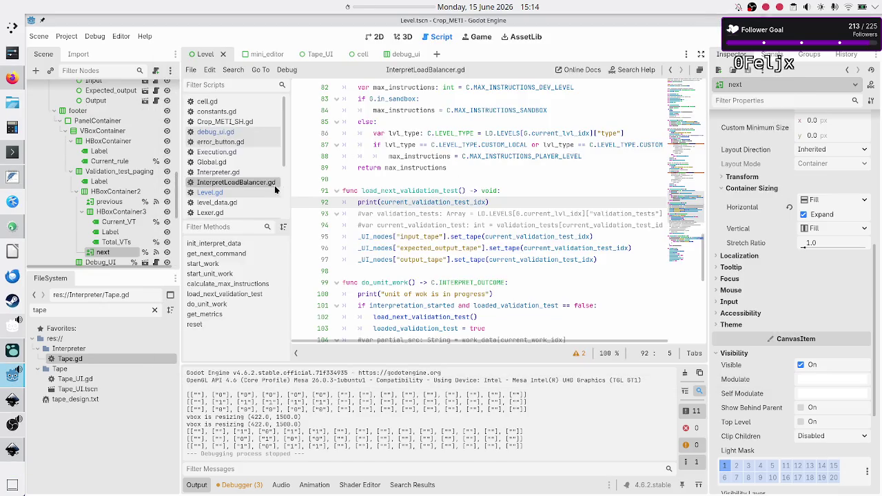
Read through process_run in Execution.gd, glance at debug_ui.gd, then return to Level.gd.
click(237, 153)
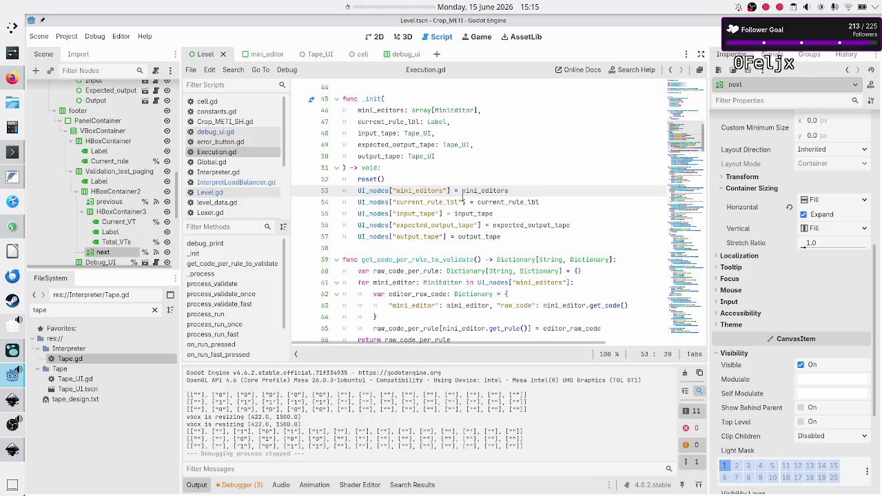
scroll(449, 233, down, 8)
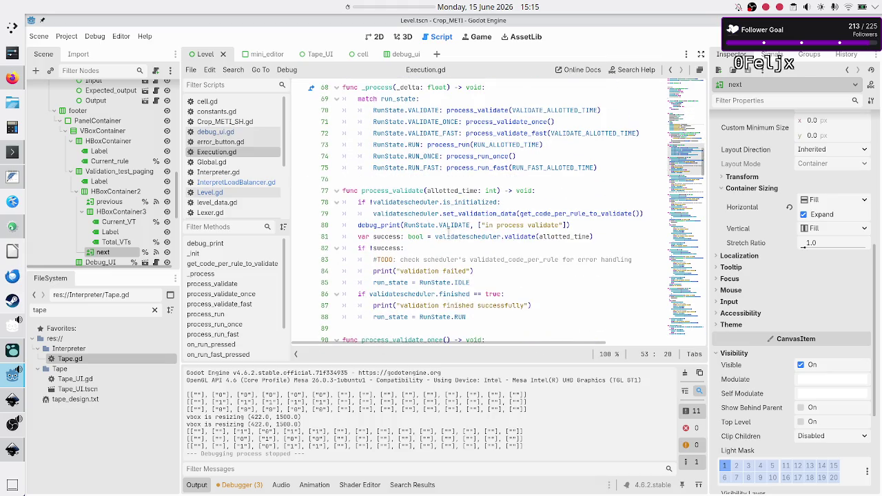
scroll(449, 232, down, 5)
scroll(448, 233, down, 3)
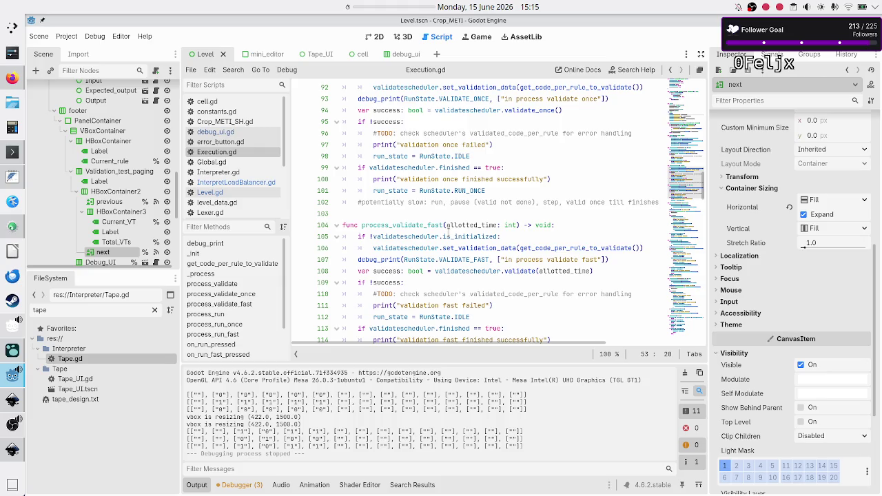
scroll(449, 232, down, 3)
double_click(366, 271)
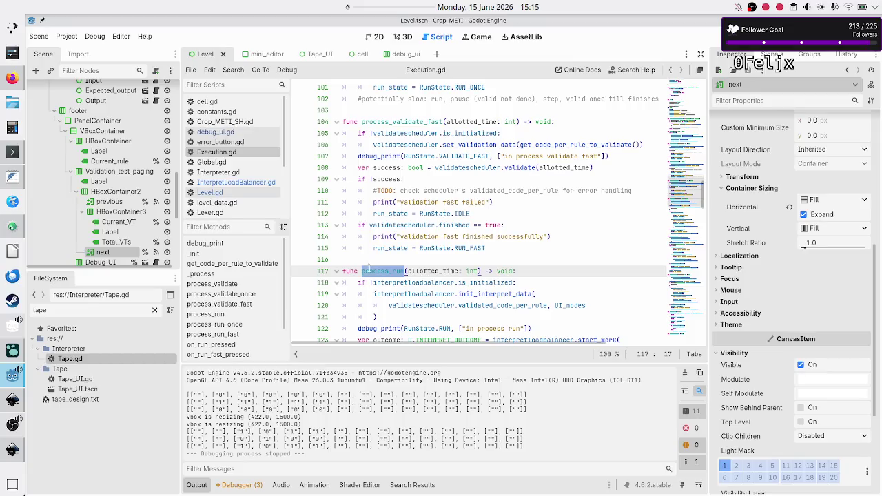
scroll(421, 245, down, 3)
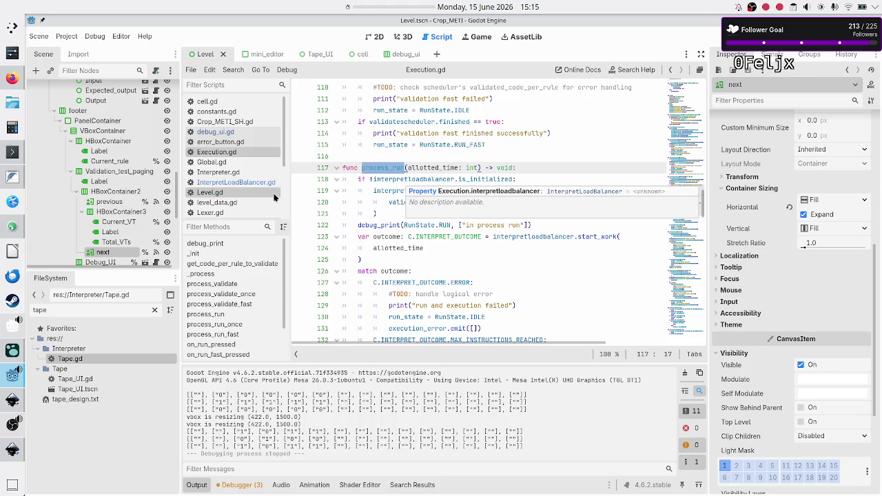
click(251, 133)
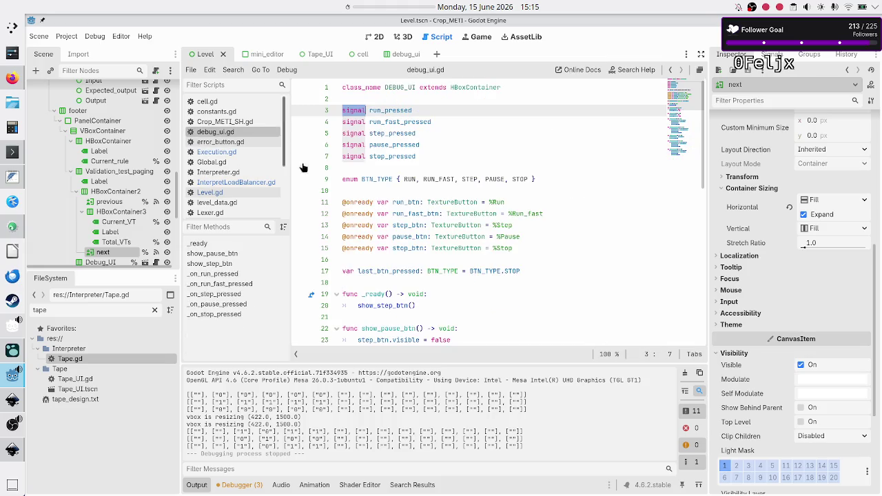
click(234, 192)
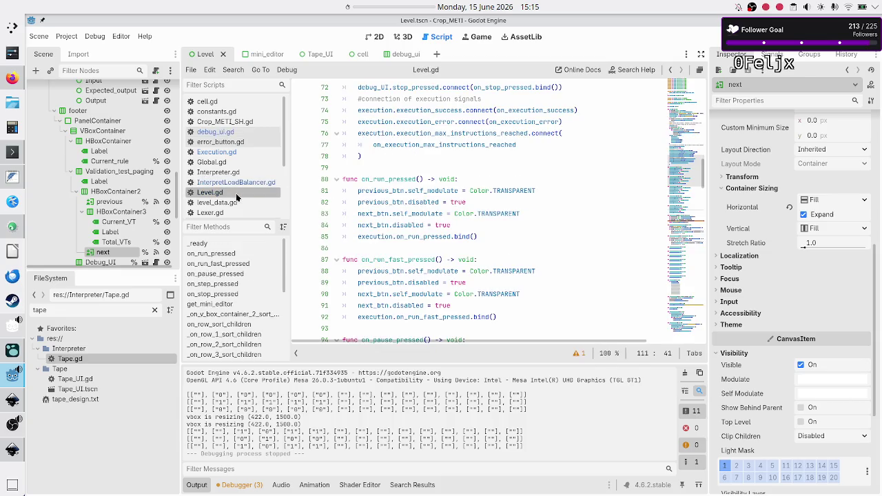
Inspect Level.gd's uses of debug_UI and the execution reference on line 85.
scroll(450, 200, up, 3)
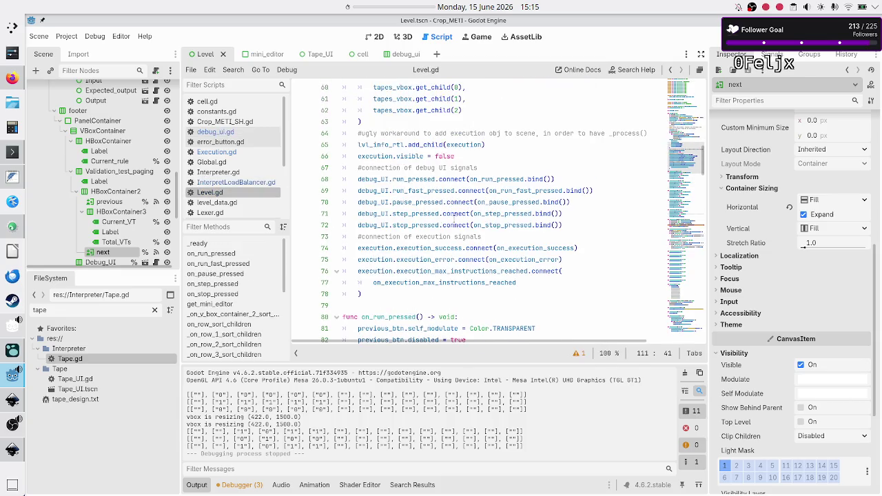
double_click(372, 201)
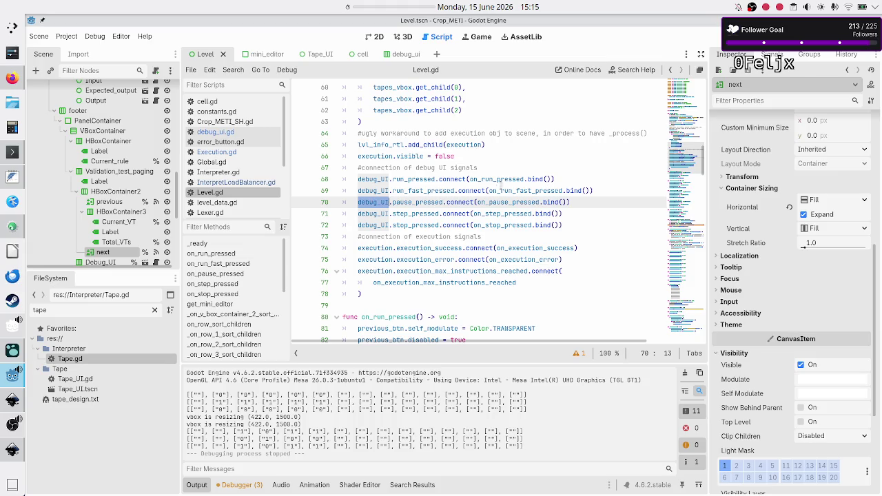
scroll(412, 285, down, 1)
scroll(412, 288, down, 2)
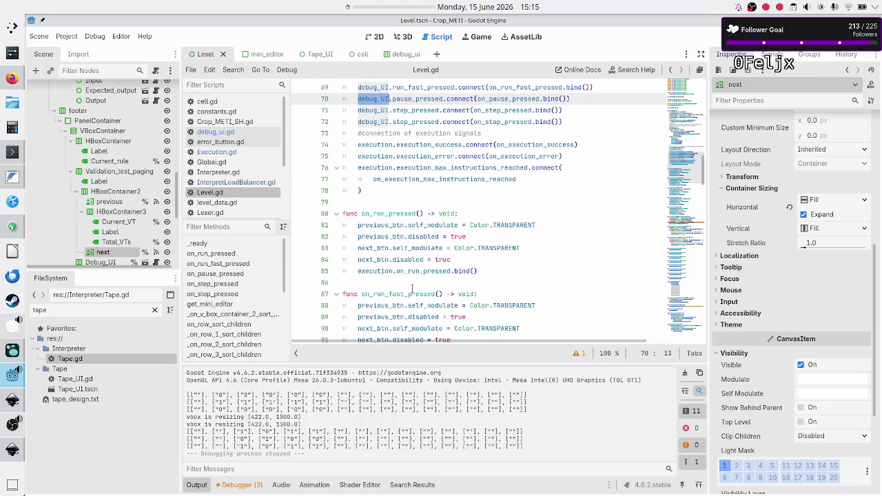
scroll(412, 288, up, 5)
scroll(412, 288, down, 5)
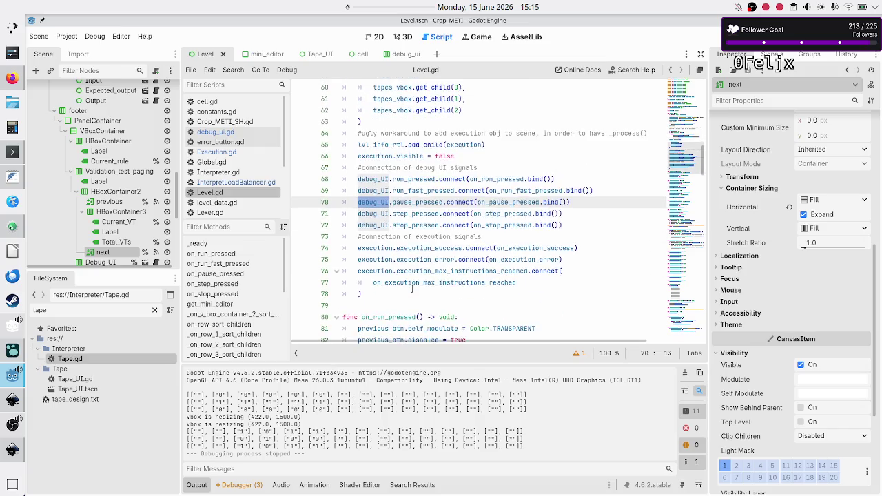
scroll(412, 288, up, 1)
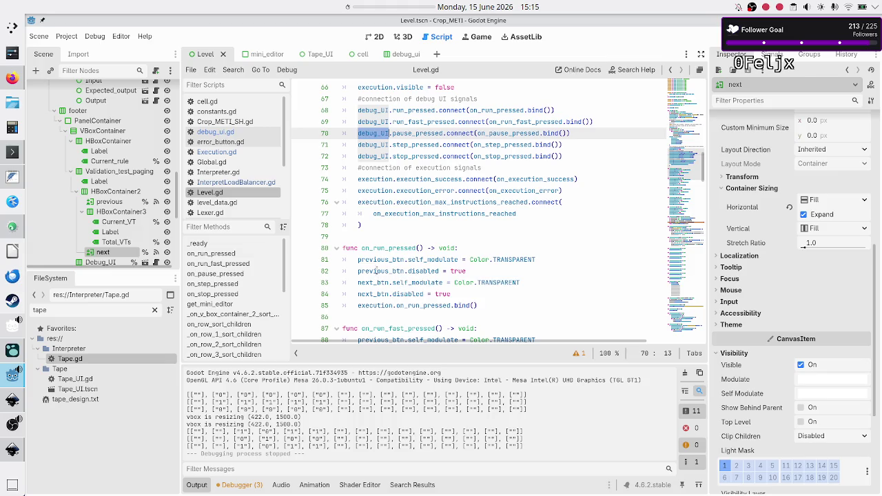
double_click(376, 306)
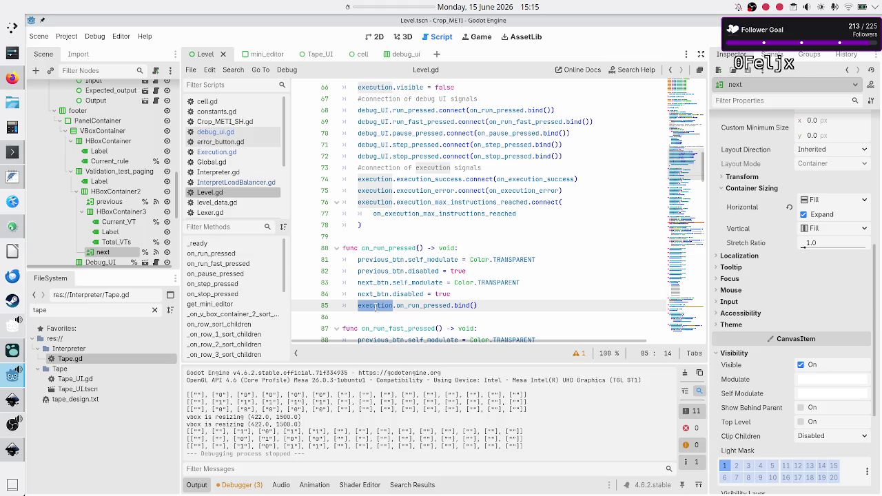
Replace .bind() with () on line 85, then go back to Execution.gd's process_run.
click(492, 305)
key(BackSpace)
key(BackSpace)
key(BackSpace)
text(())
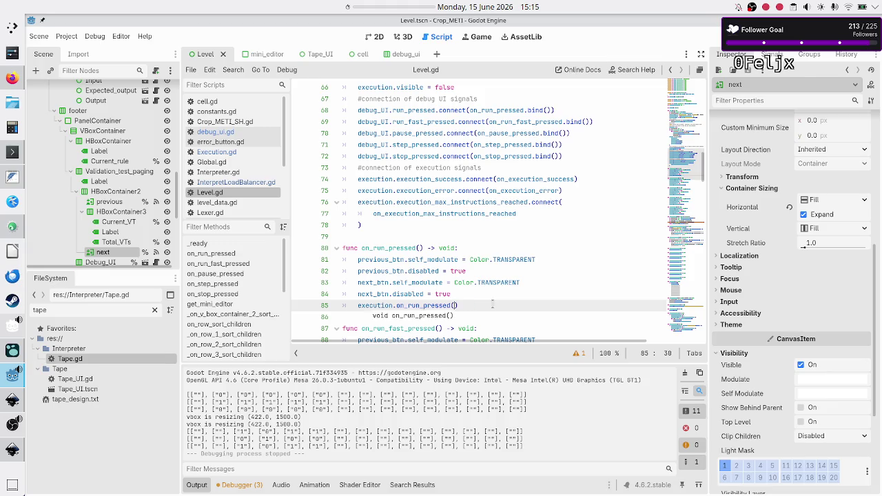
key(Down)
key(Down)
key(Down)
key(Down)
key(Down)
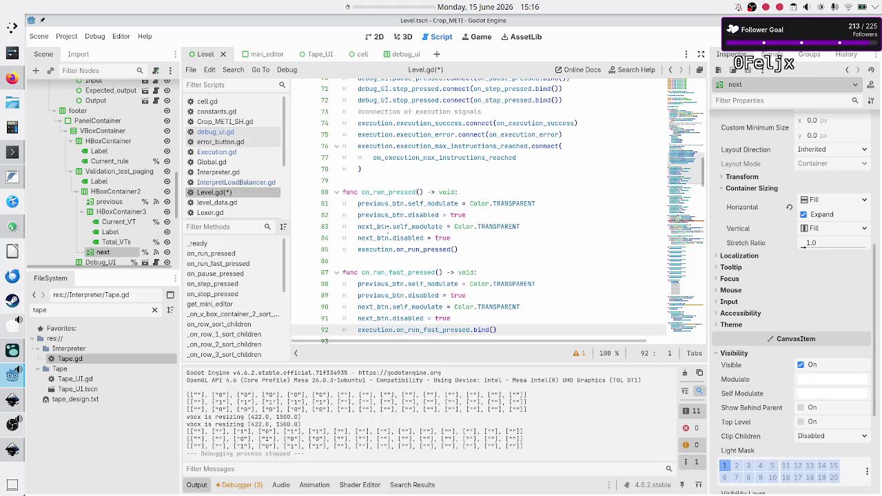
double_click(420, 248)
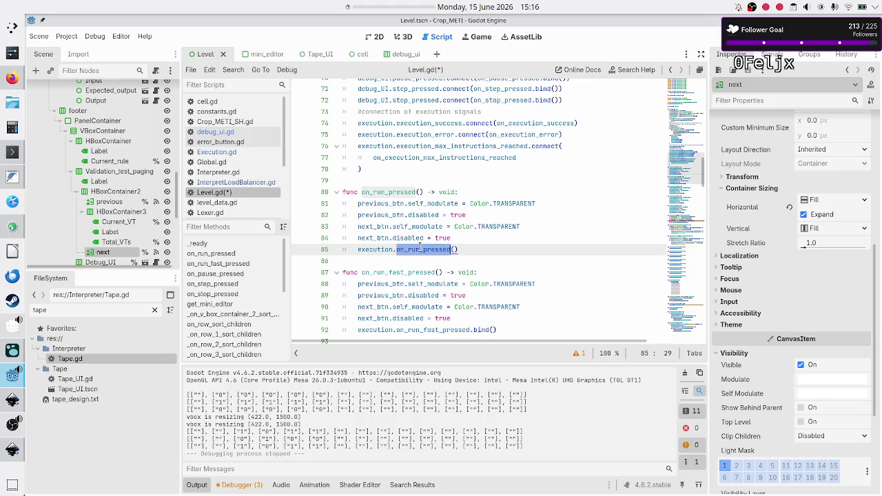
click(226, 152)
click(396, 179)
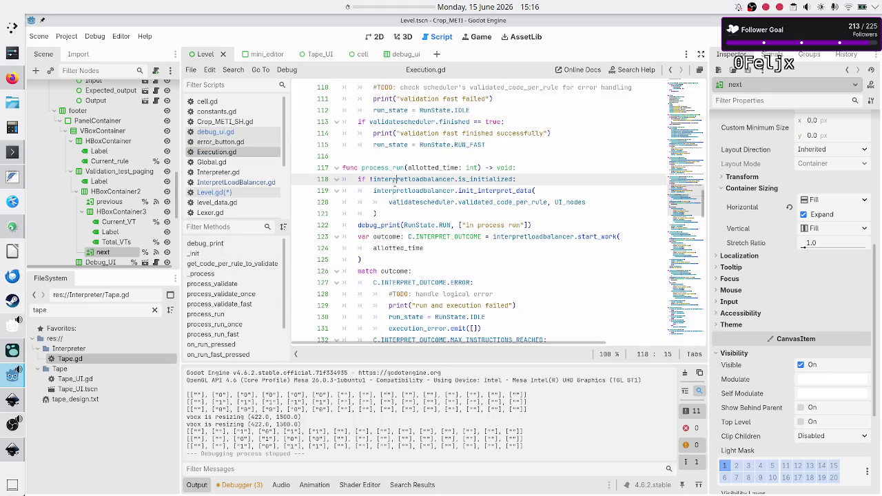
Scroll through Execution.gd past its on_run_pressed handler on line 199.
scroll(394, 182, down, 1)
scroll(394, 182, down, 15)
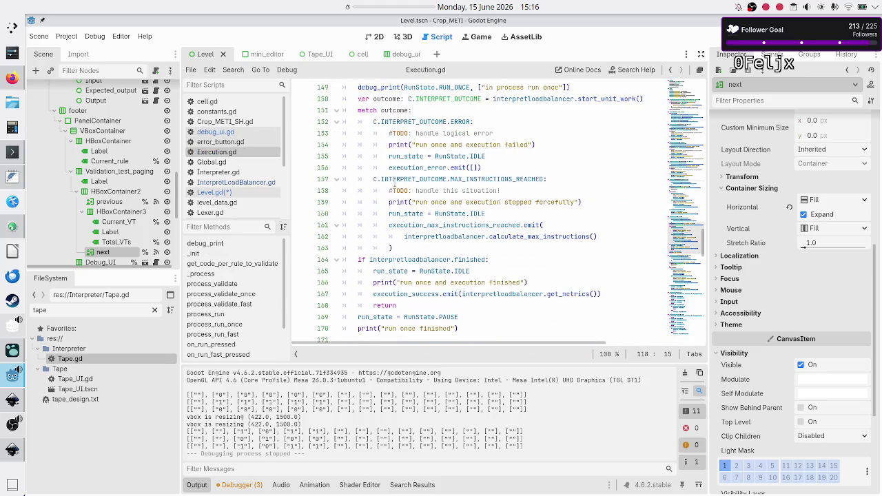
scroll(395, 181, down, 9)
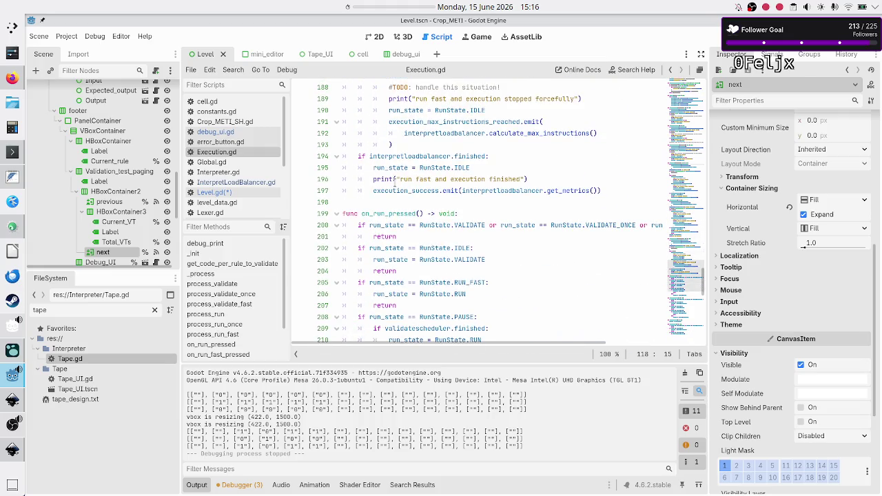
double_click(397, 213)
scroll(396, 214, down, 2)
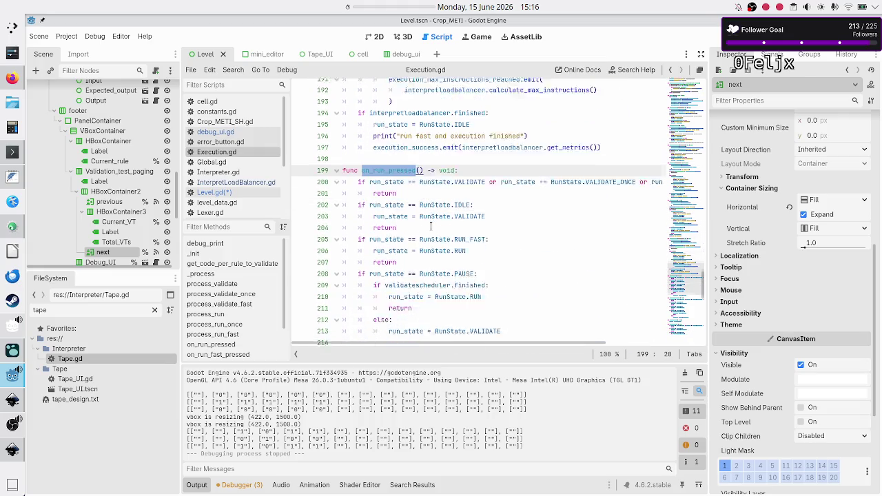
scroll(431, 225, down, 1)
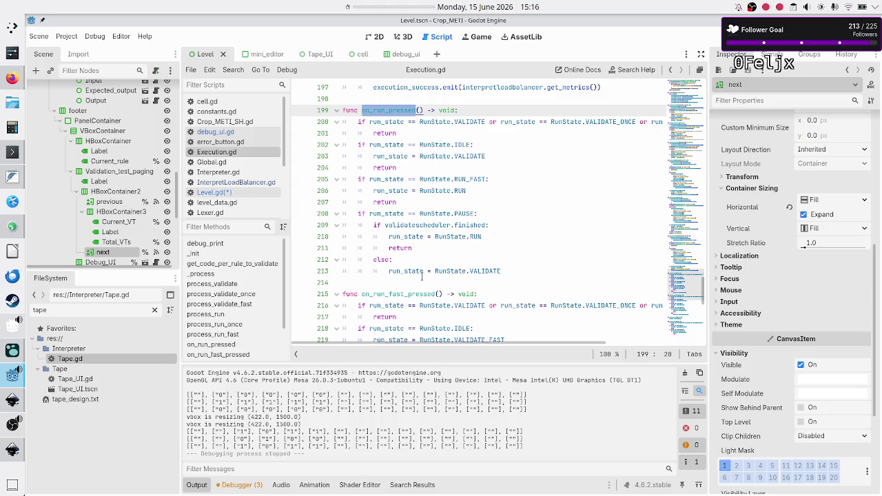
scroll(422, 277, down, 4)
scroll(423, 279, down, 5)
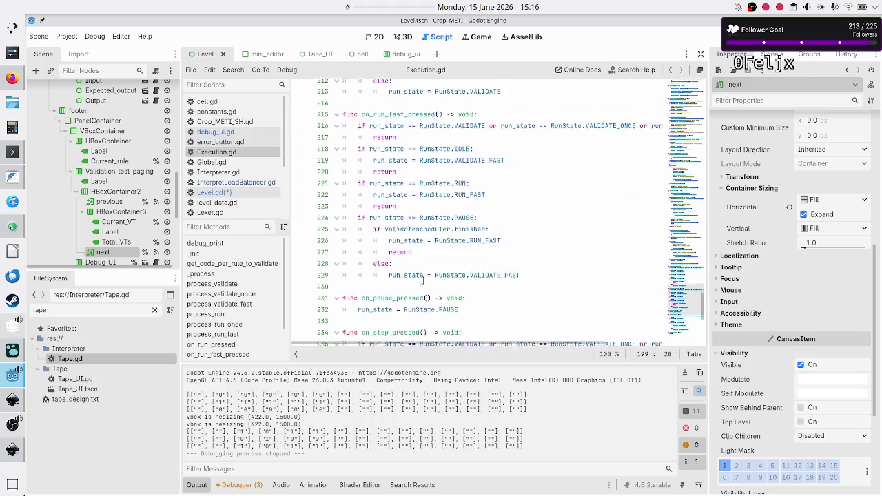
scroll(422, 279, down, 3)
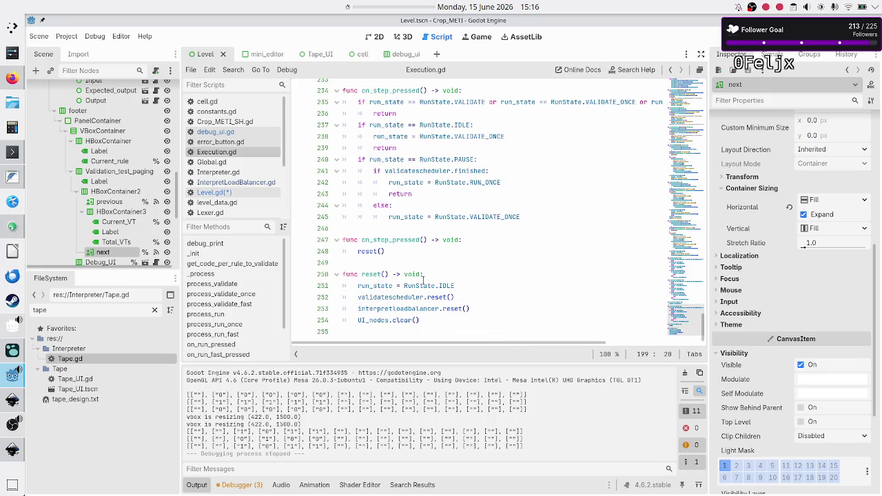
Scroll back up through Execution.gd's init code, then reopen Level.gd at its run handlers.
scroll(422, 279, up, 20)
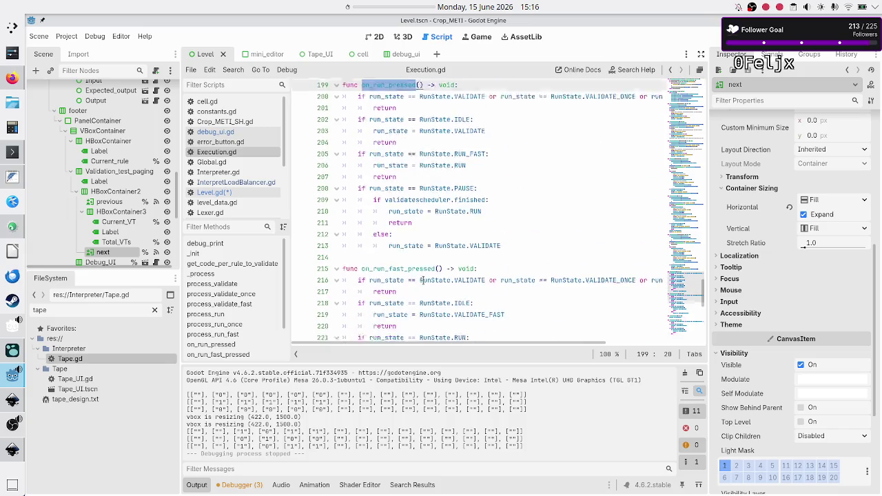
scroll(422, 279, up, 20)
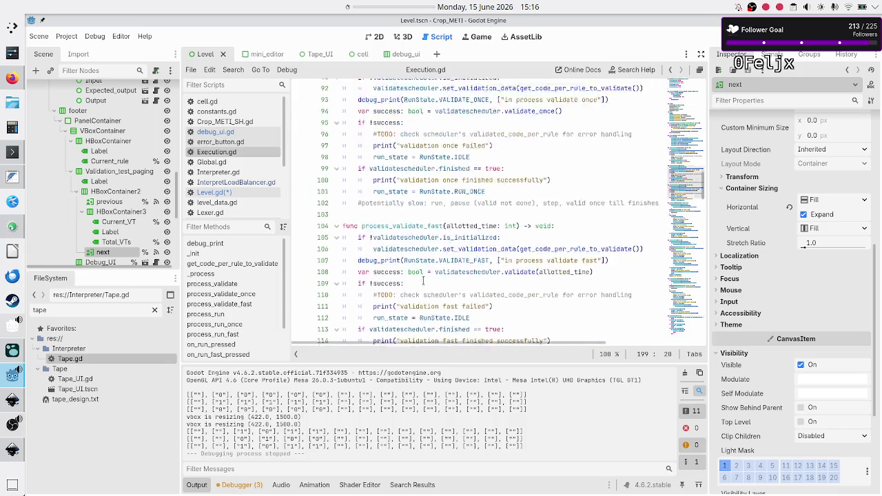
scroll(422, 279, up, 1)
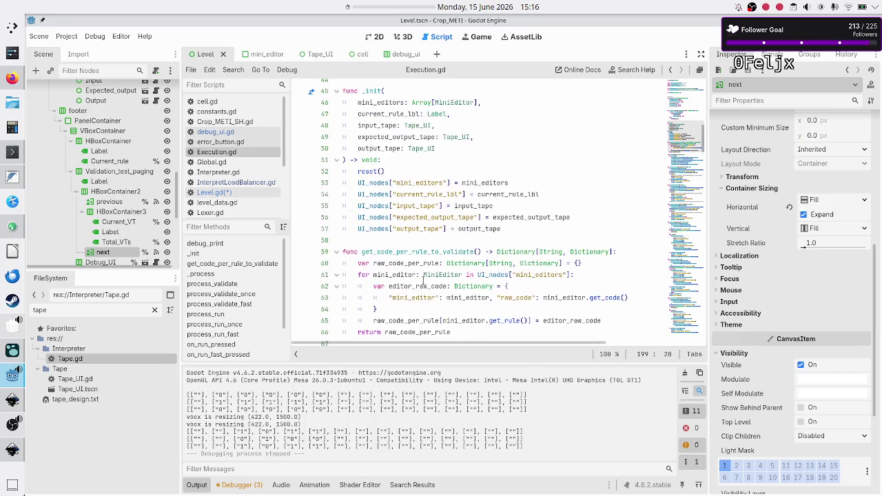
scroll(376, 258, up, 3)
scroll(370, 245, down, 3)
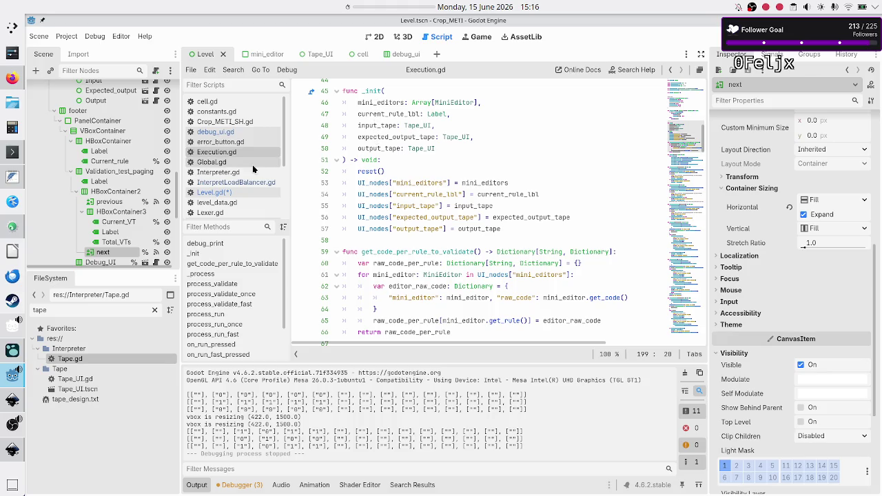
click(228, 193)
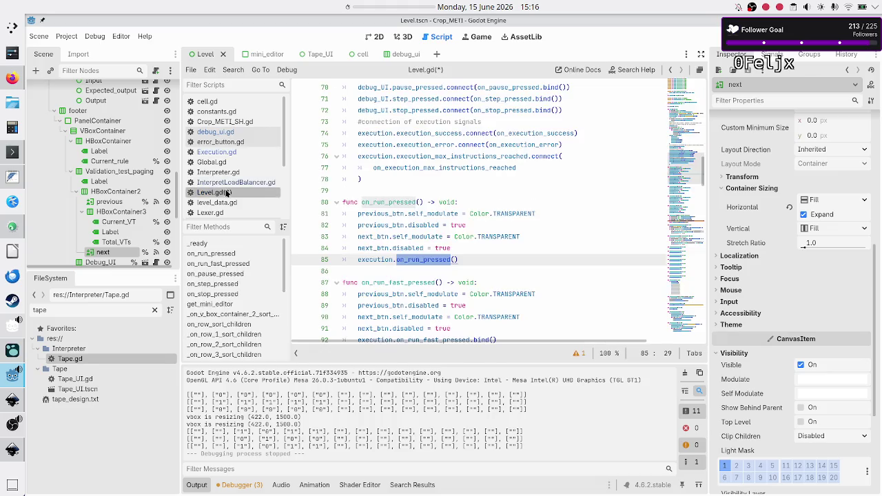
Review the Execution.new arguments and every use of execution in Level.gd.
scroll(455, 182, up, 5)
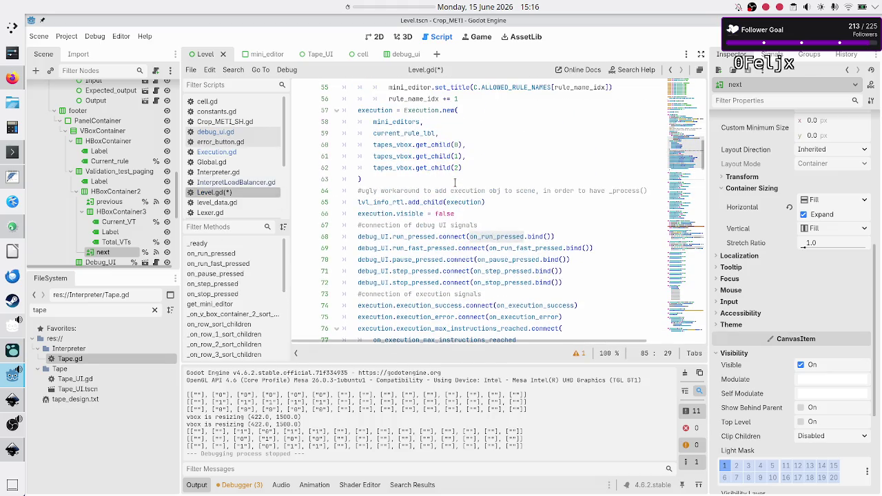
scroll(455, 183, up, 3)
double_click(403, 225)
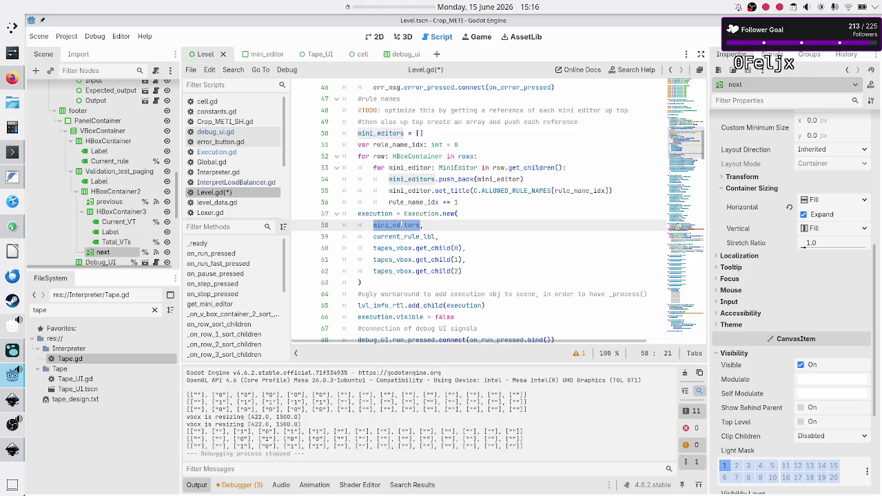
double_click(412, 237)
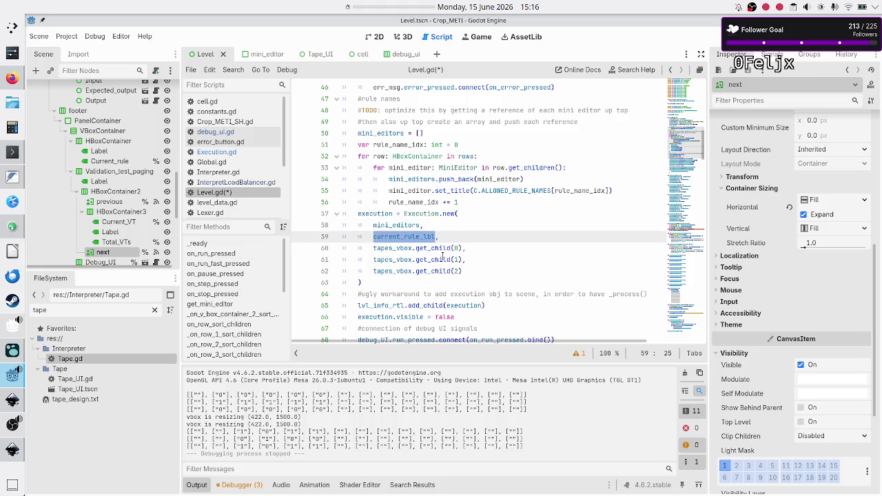
double_click(441, 259)
scroll(396, 249, down, 2)
scroll(396, 249, down, 10)
scroll(396, 250, left, 2)
scroll(396, 250, down, 5)
scroll(396, 249, up, 5)
scroll(396, 250, up, 6)
click(478, 259)
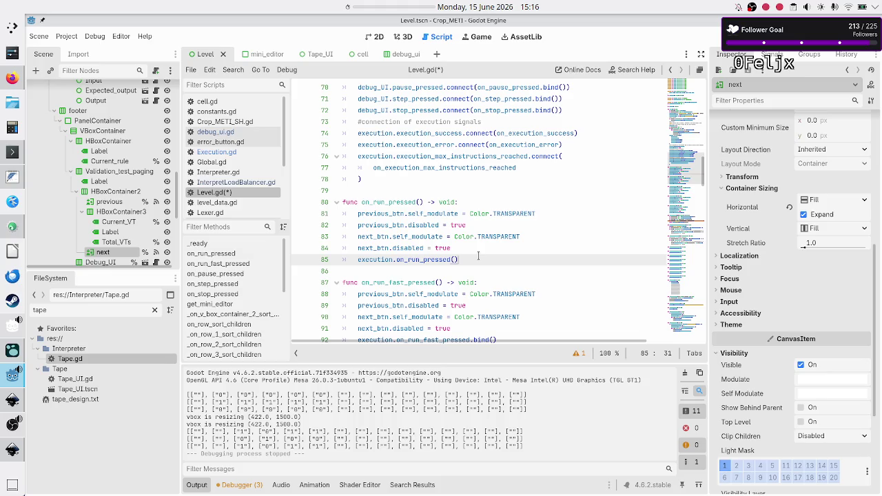
double_click(382, 259)
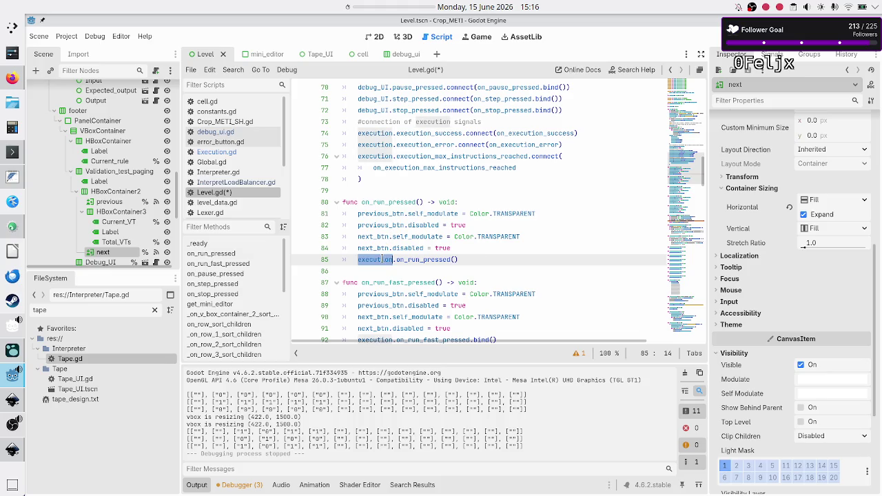
scroll(411, 163, up, 7)
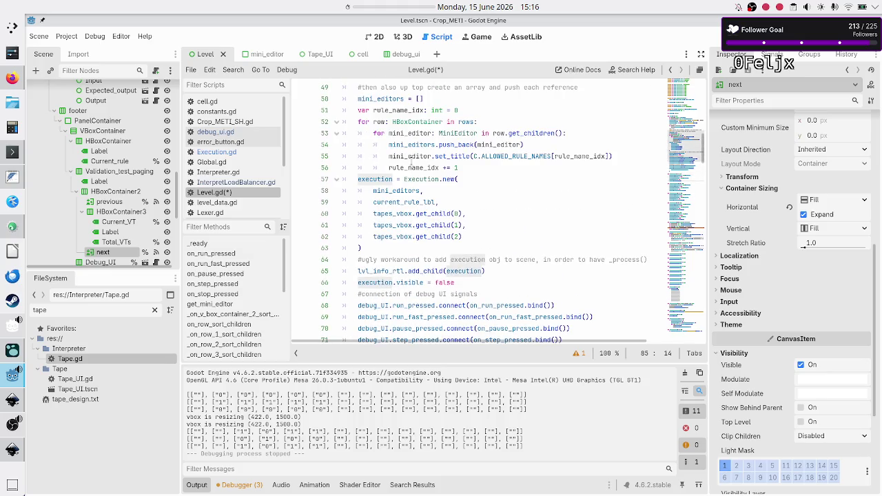
scroll(410, 161, up, 6)
scroll(411, 163, down, 2)
scroll(411, 161, up, 4)
scroll(365, 281, down, 6)
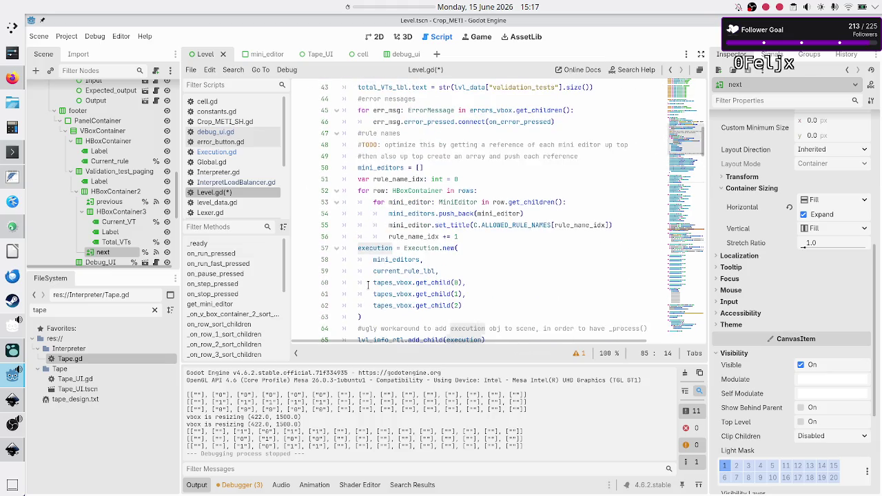
scroll(368, 284, down, 7)
scroll(368, 284, down, 4)
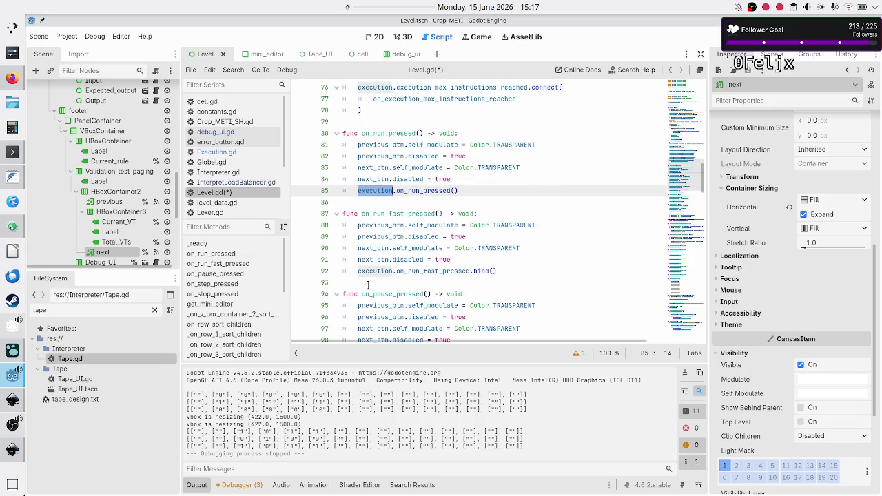
Replace .bind() with () in the fast-run and pause handlers on lines 92 and 99.
click(501, 271)
key(BackSpace)
key(BackSpace)
key(BackSpace)
text(())
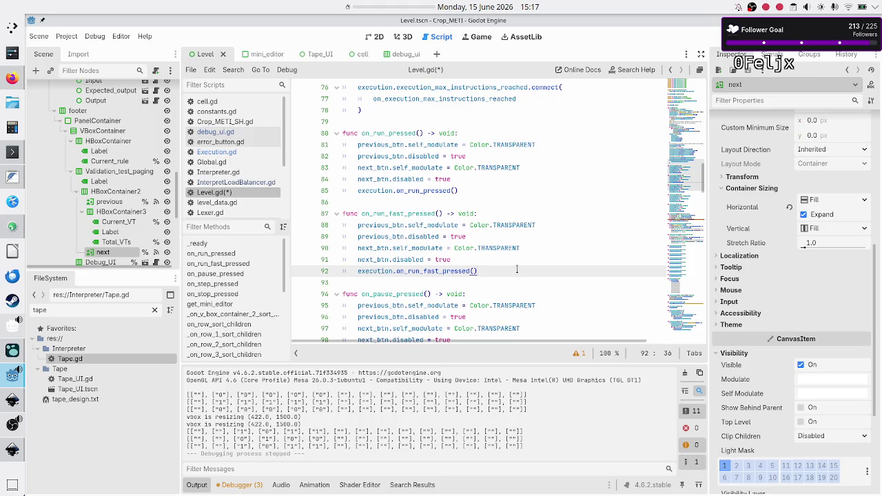
key(Down)
key(Down)
key(Down)
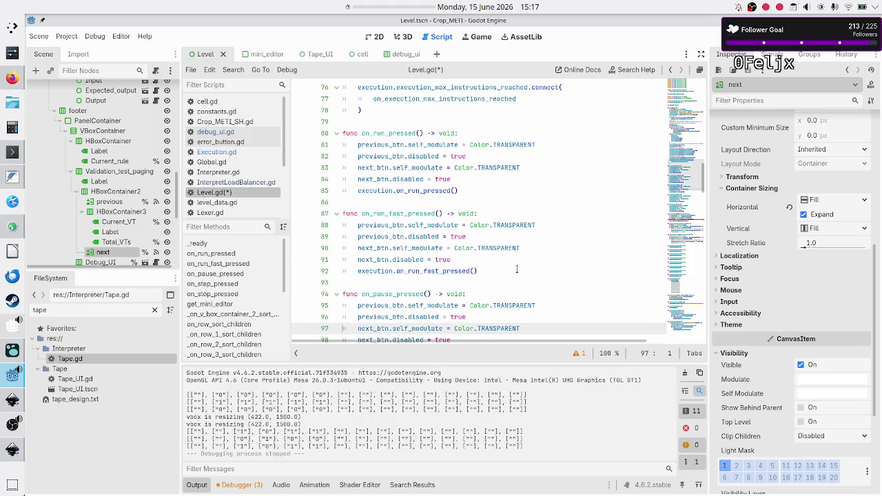
key(Up)
key(End)
key(BackSpace)
key(BackSpace)
key(BackSpace)
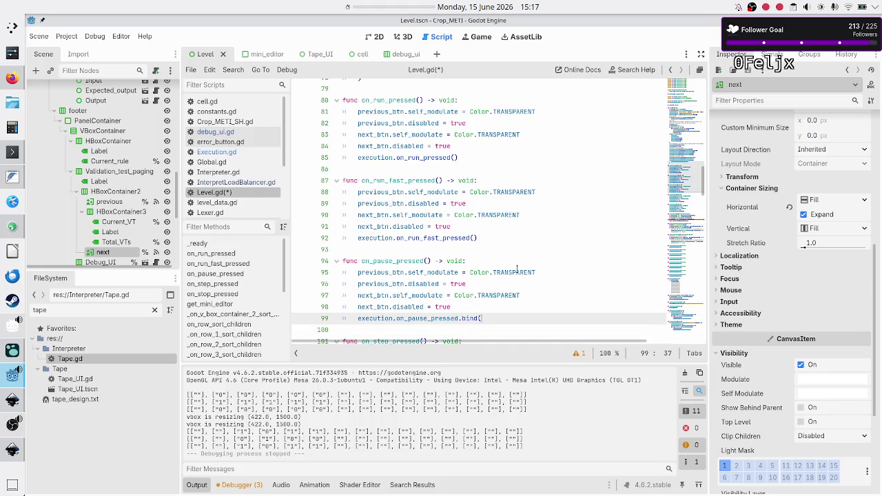
text(())
Remove .bind from the step and stop handlers, save Level.gd, and switch to Execution.gd.
key(Down)
key(Down)
key(Down)
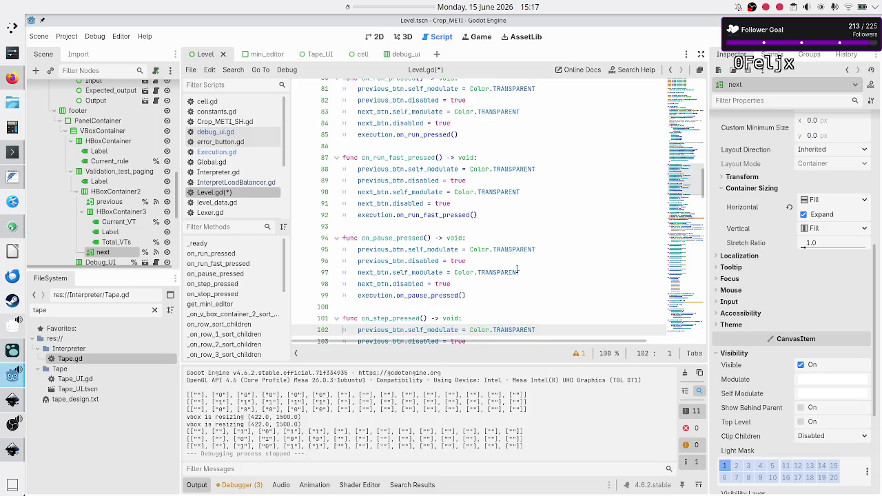
key(Down)
key(Down)
key(Down)
key(End)
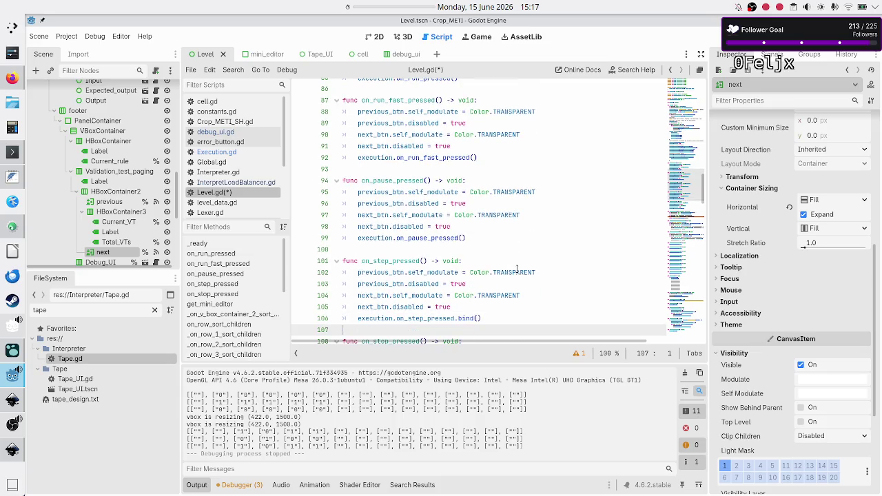
key(Left)
key(Left)
key(BackSpace)
key(BackSpace)
key(BackSpace)
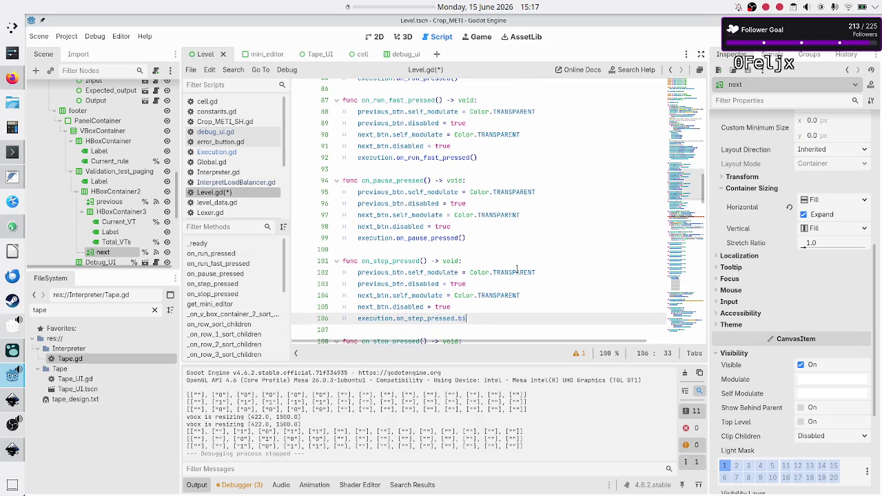
key(End)
key(Down)
key(Down)
key(Down)
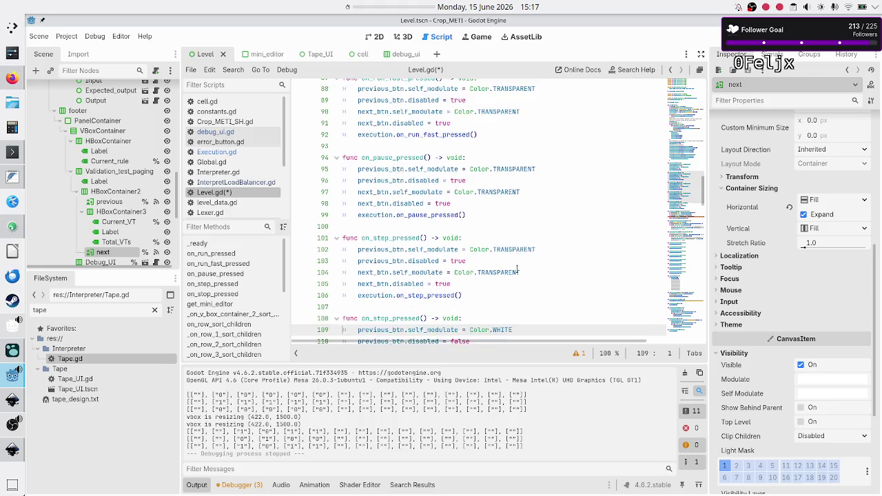
key(End)
key(BackSpace)
key(BackSpace)
key(BackSpace)
key(Down)
key(Down)
key(Down)
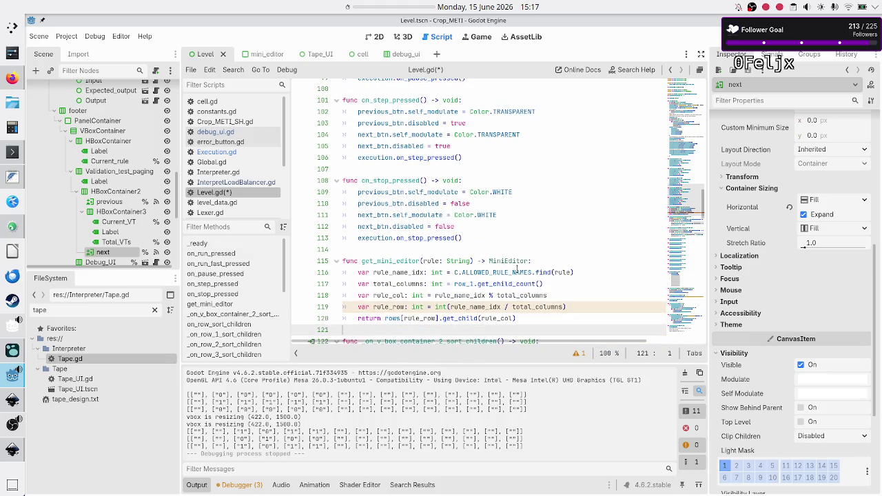
key(ctrl+s)
click(217, 152)
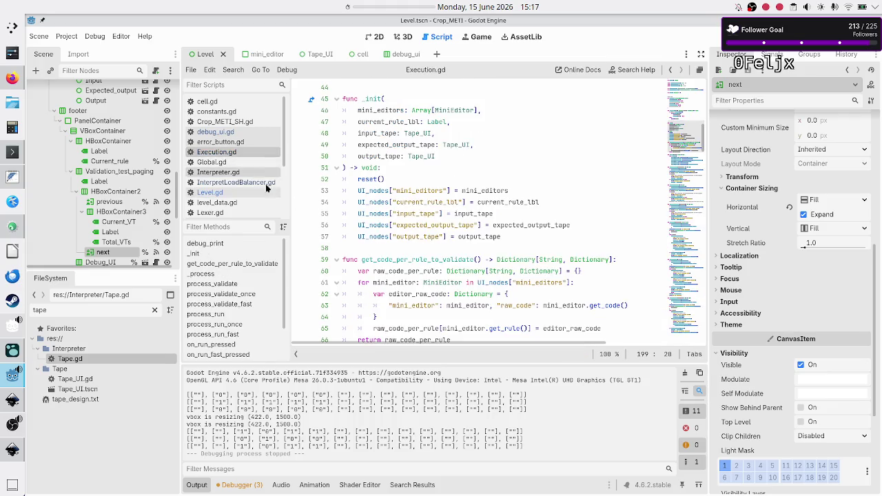
scroll(426, 255, down, 20)
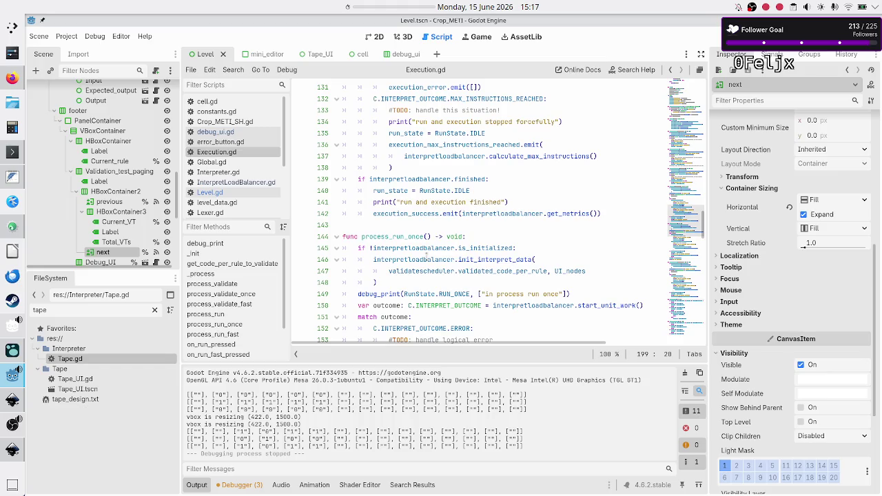
scroll(382, 224, down, 20)
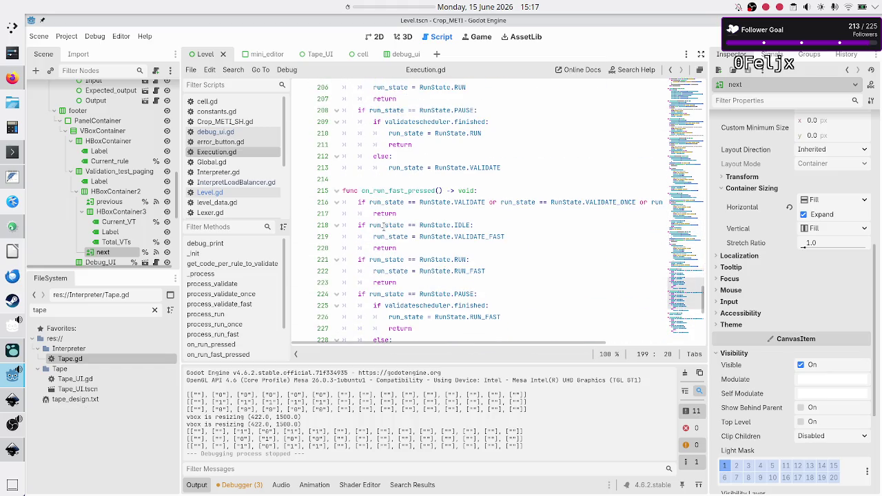
click(418, 237)
scroll(449, 275, down, 6)
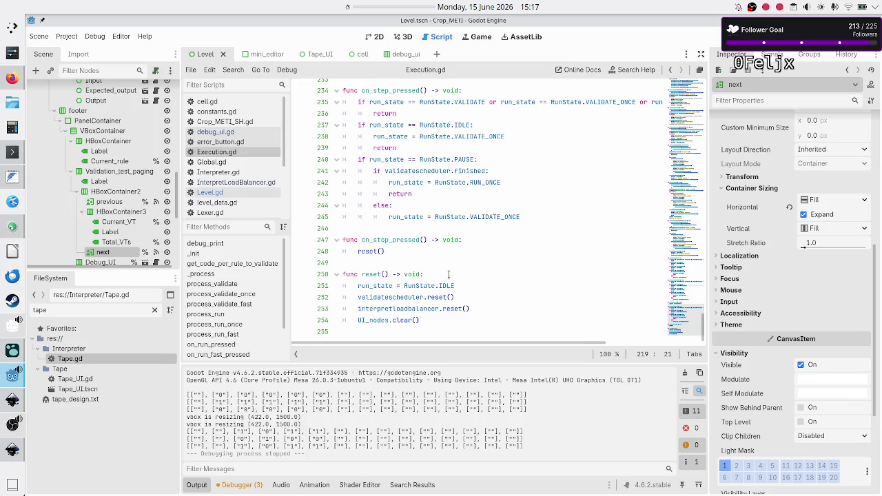
scroll(449, 275, up, 20)
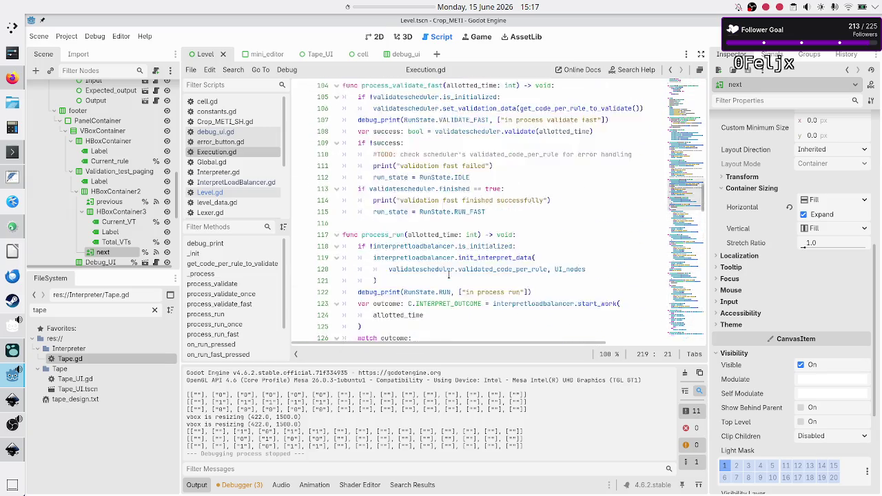
scroll(449, 274, up, 15)
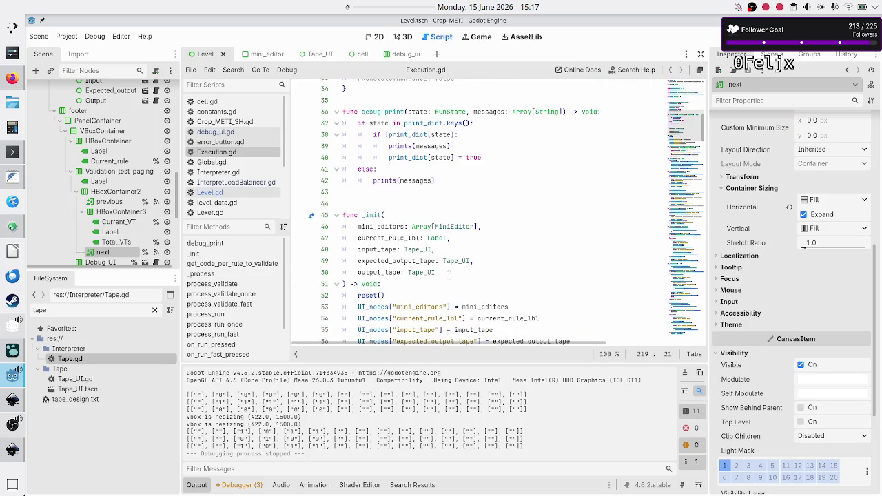
scroll(449, 274, down, 10)
scroll(449, 275, up, 4)
scroll(449, 275, up, 8)
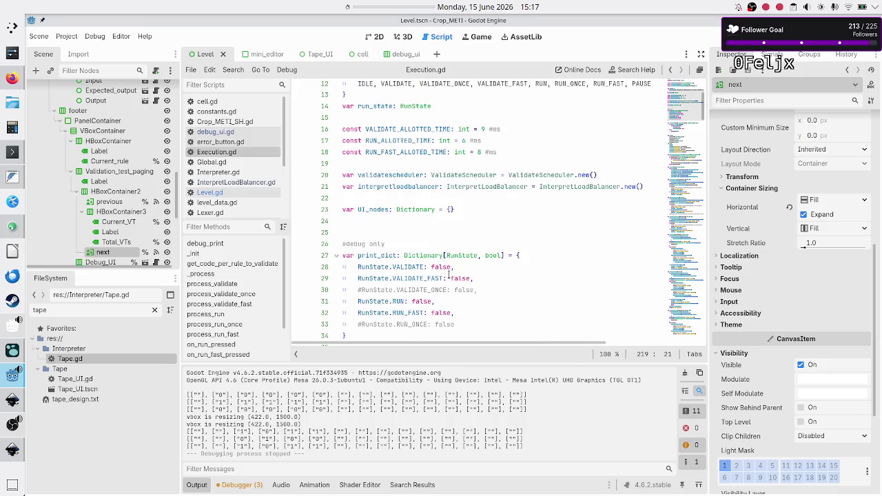
scroll(449, 274, down, 1)
scroll(449, 274, down, 14)
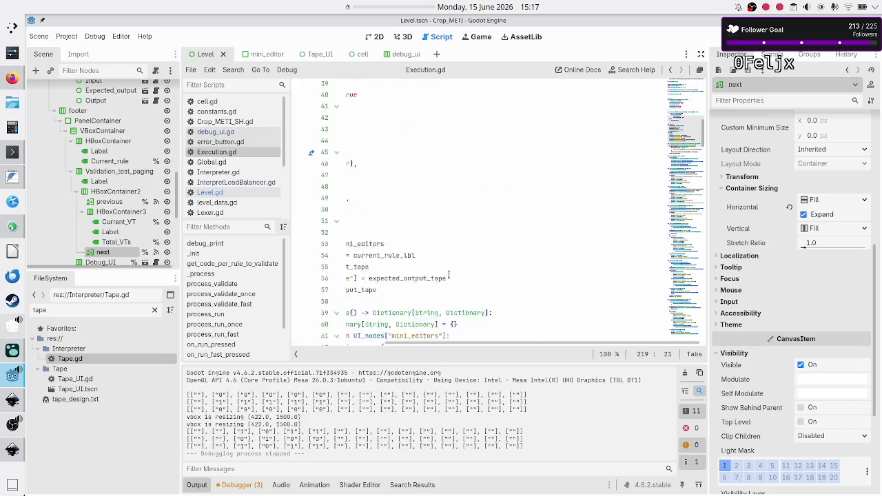
scroll(449, 275, right, 2)
scroll(448, 275, left, 2)
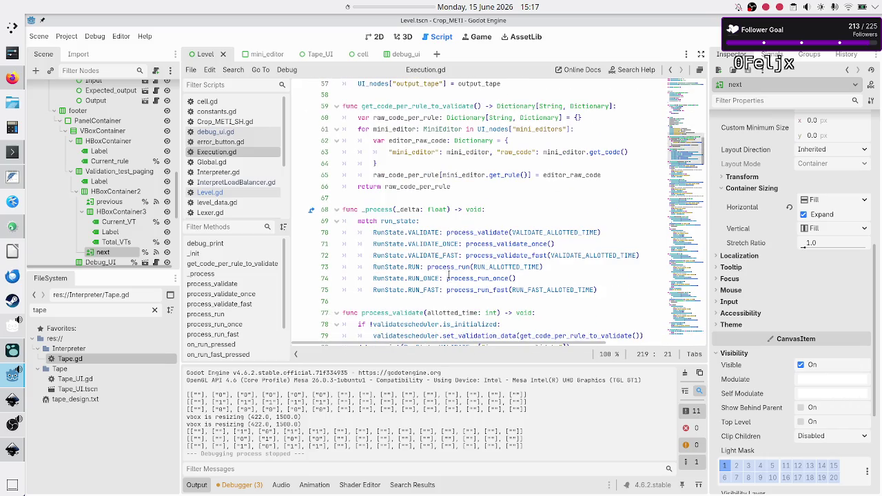
mouse_move(425, 235)
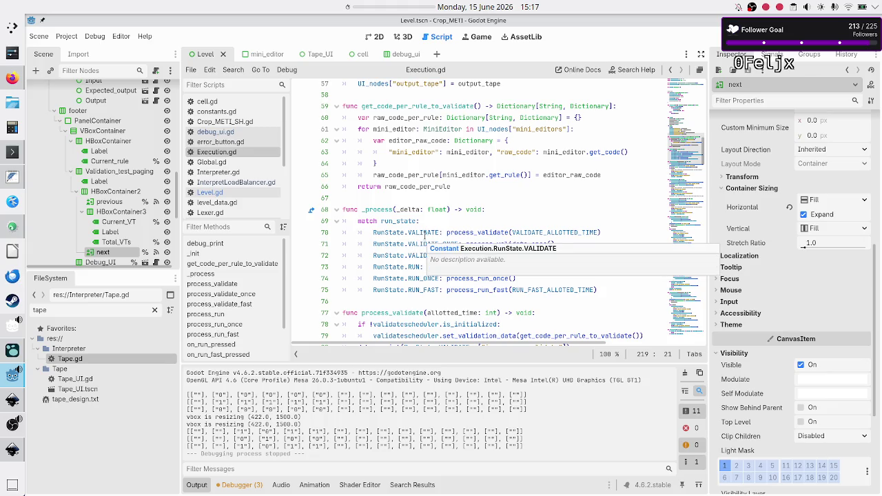
double_click(484, 232)
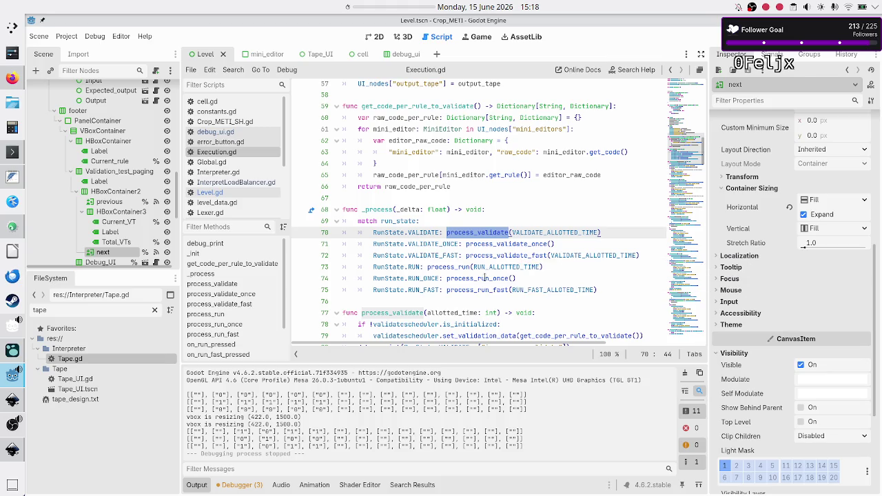
scroll(416, 289, down, 3)
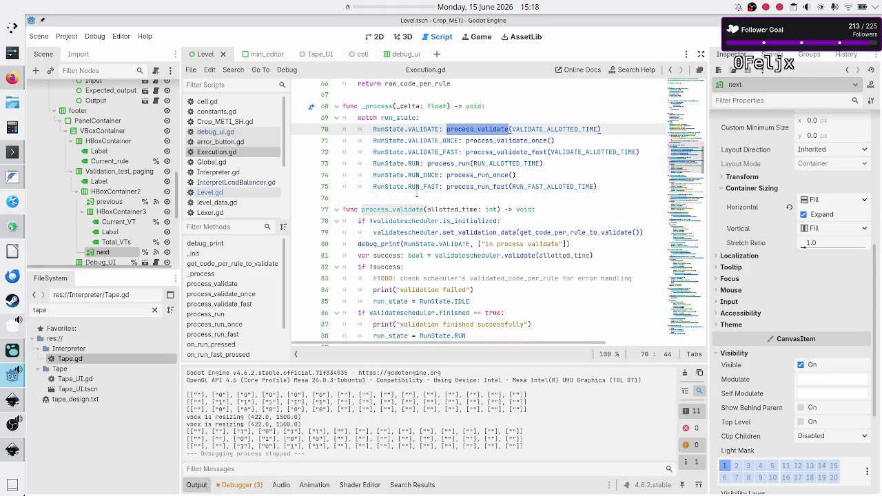
click(505, 152)
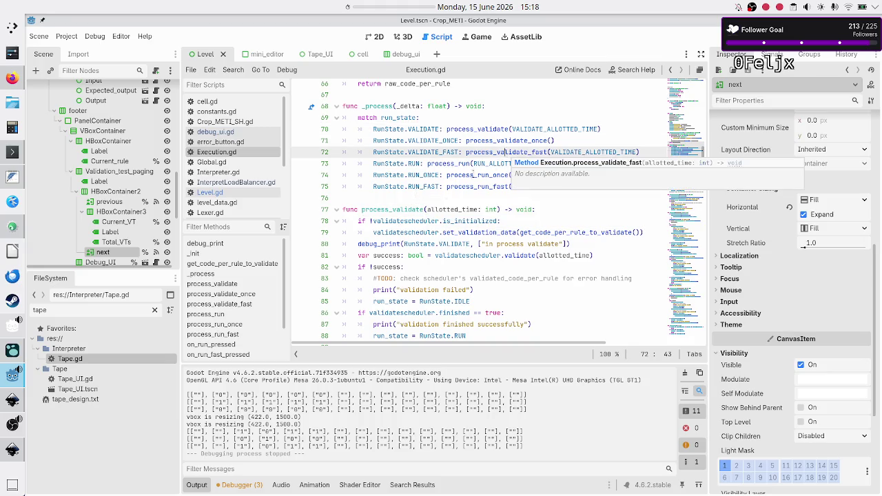
scroll(422, 227, down, 8)
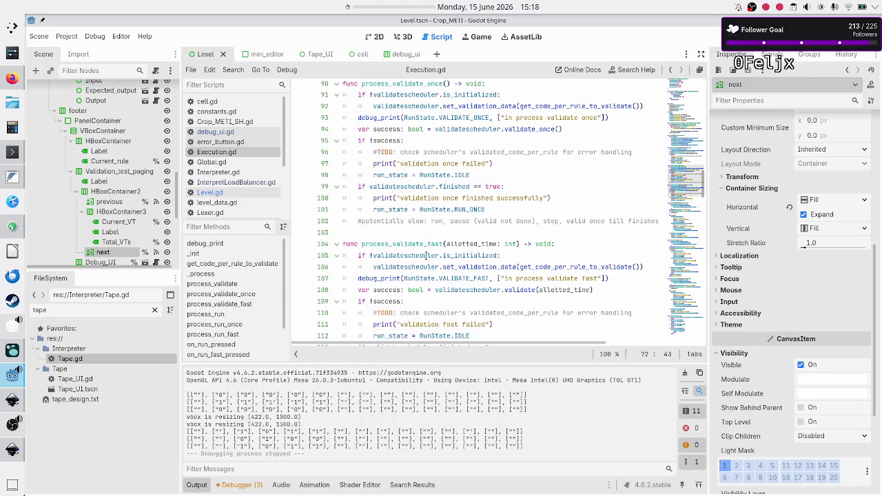
scroll(427, 256, down, 6)
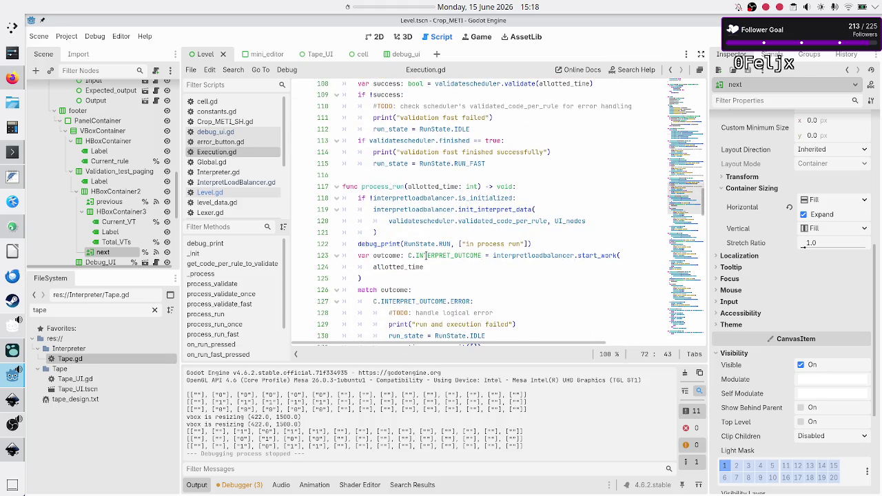
double_click(490, 209)
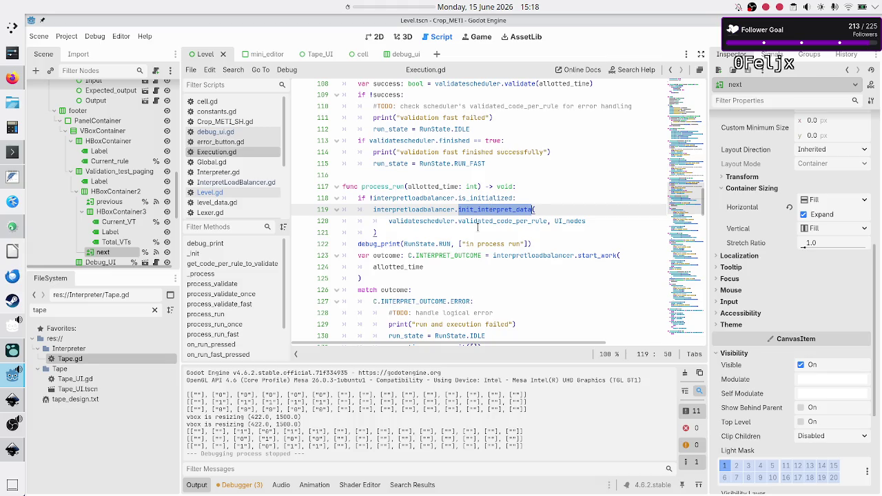
double_click(492, 221)
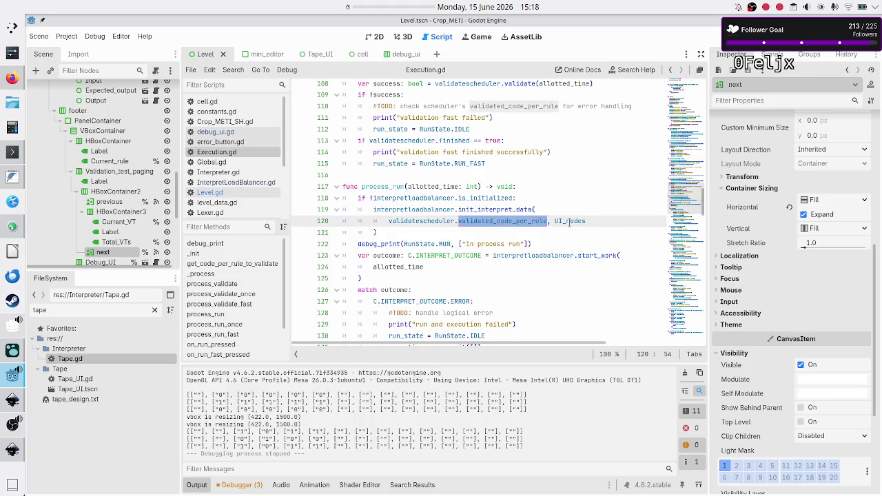
double_click(572, 221)
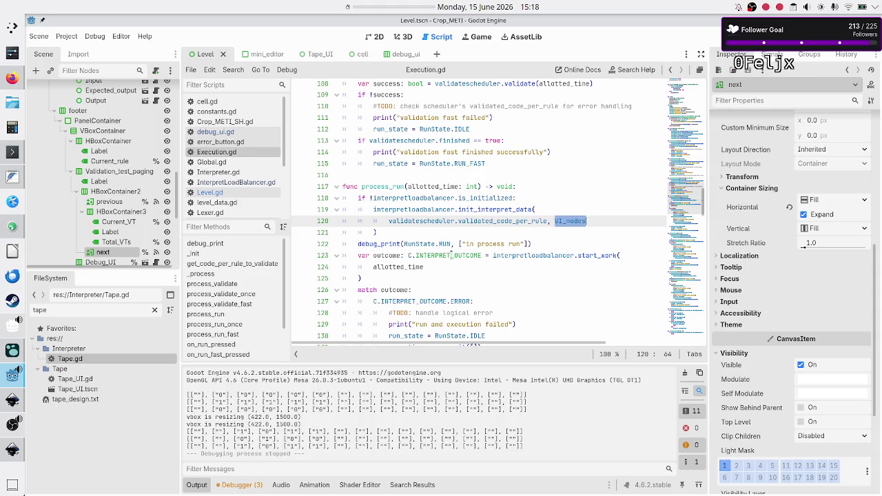
mouse_move(451, 256)
click(491, 243)
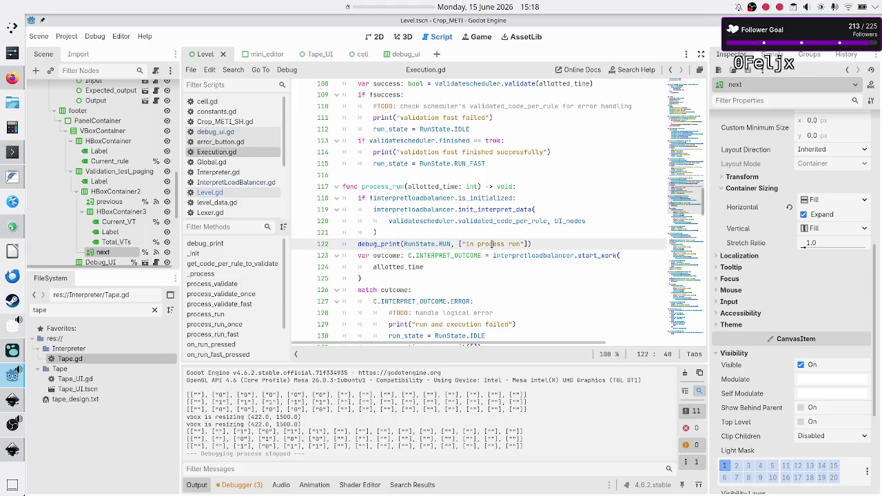
double_click(565, 252)
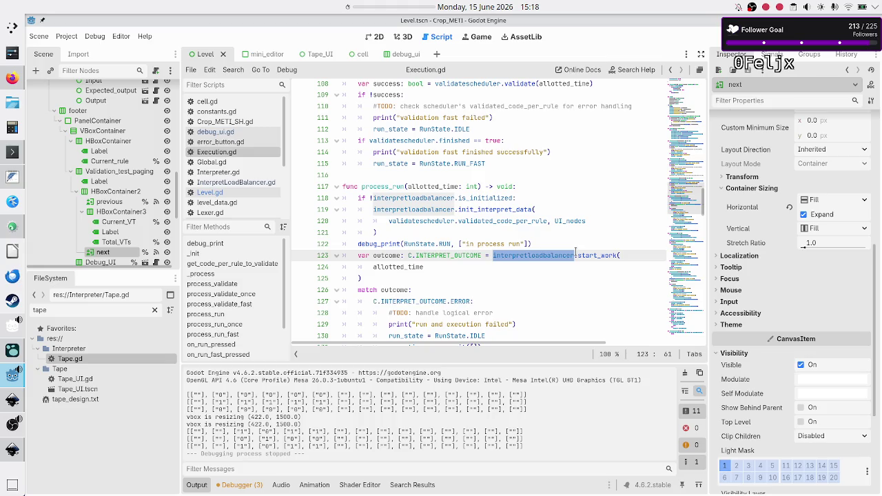
click(444, 269)
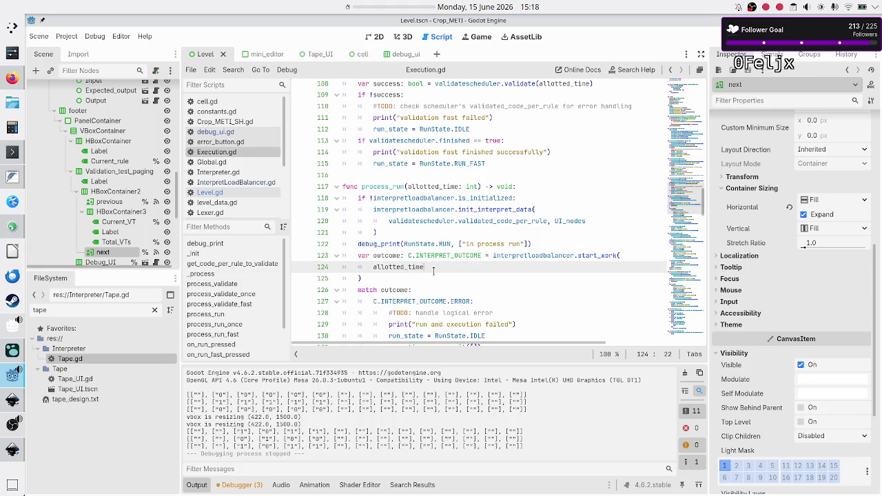
scroll(331, 213, down, 8)
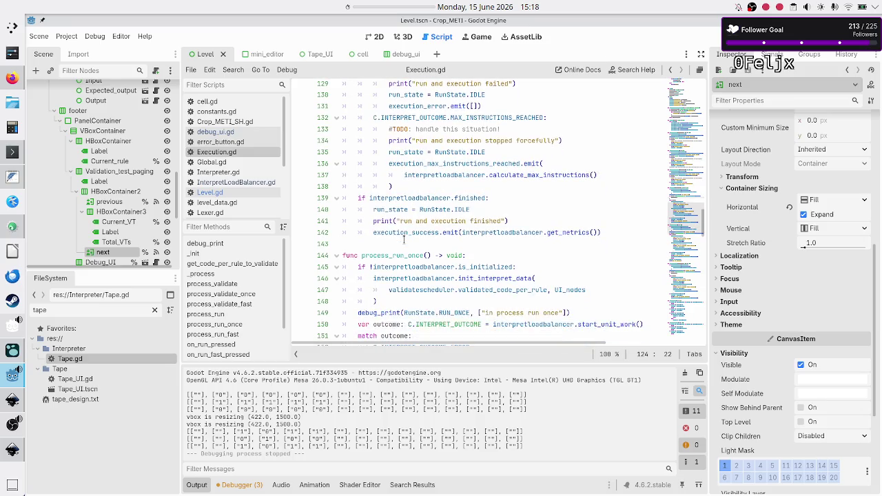
scroll(404, 237, down, 1)
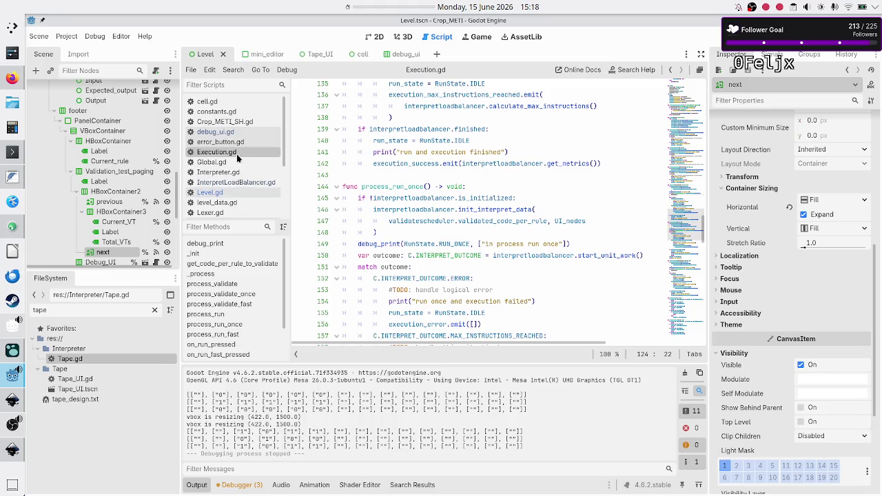
click(234, 182)
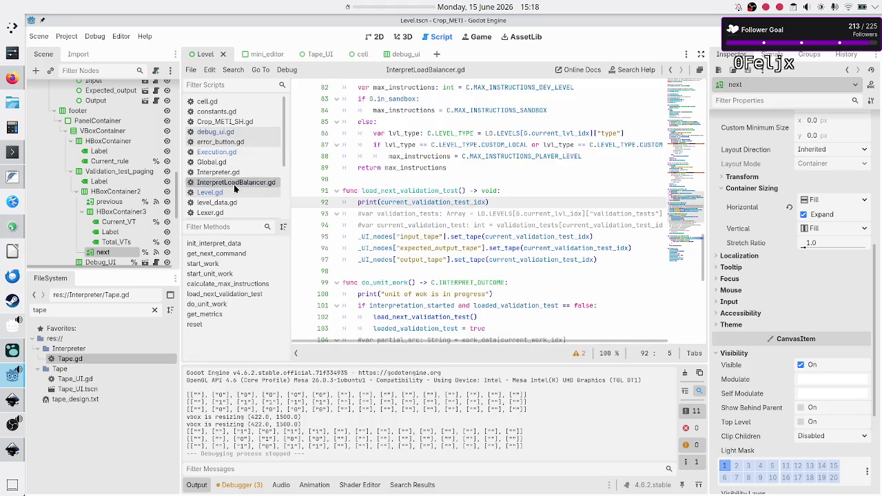
Review uses of current_validation_test_idx, interpretation_started and loaded_validation_test in InterpretLoadBalancer.gd.
double_click(444, 201)
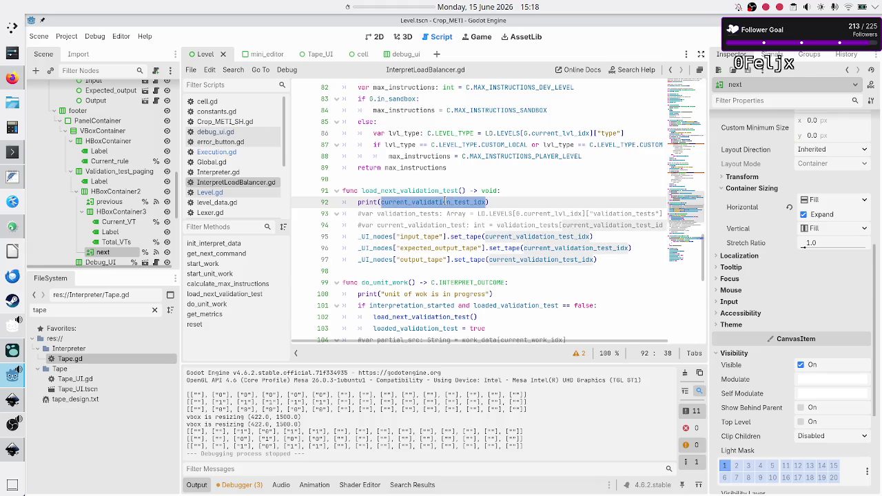
scroll(439, 233, down, 3)
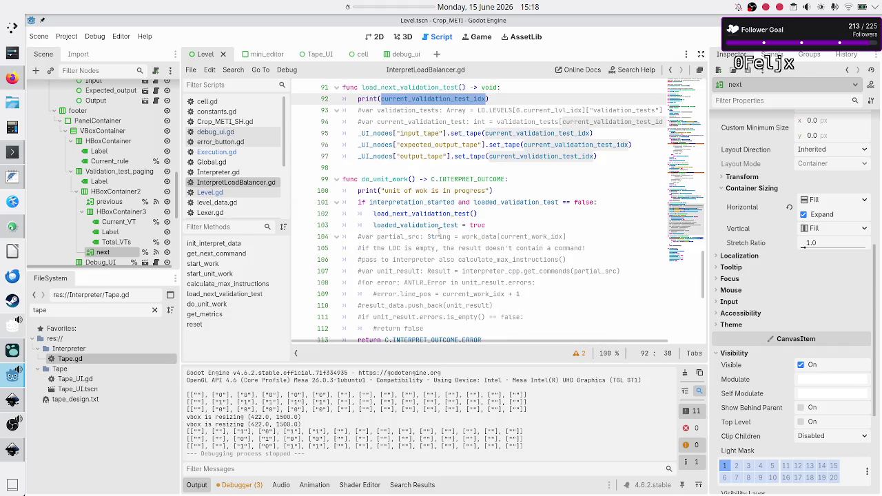
double_click(416, 202)
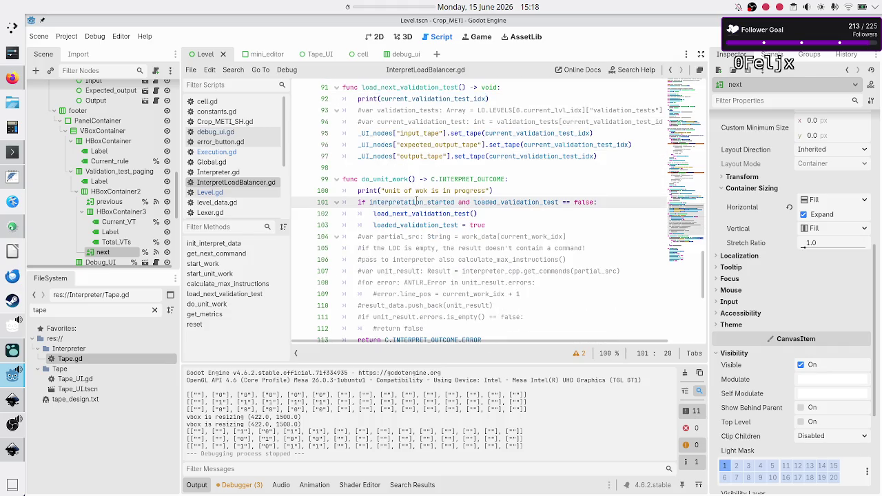
mouse_move(483, 202)
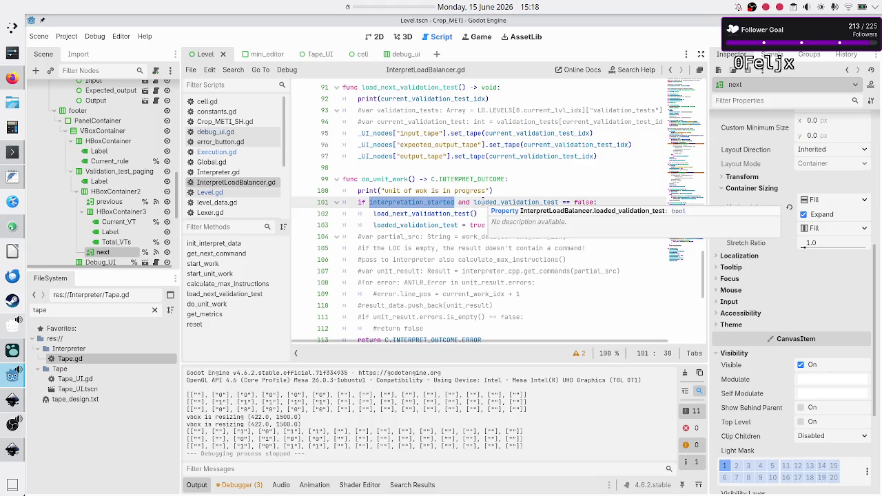
click(493, 216)
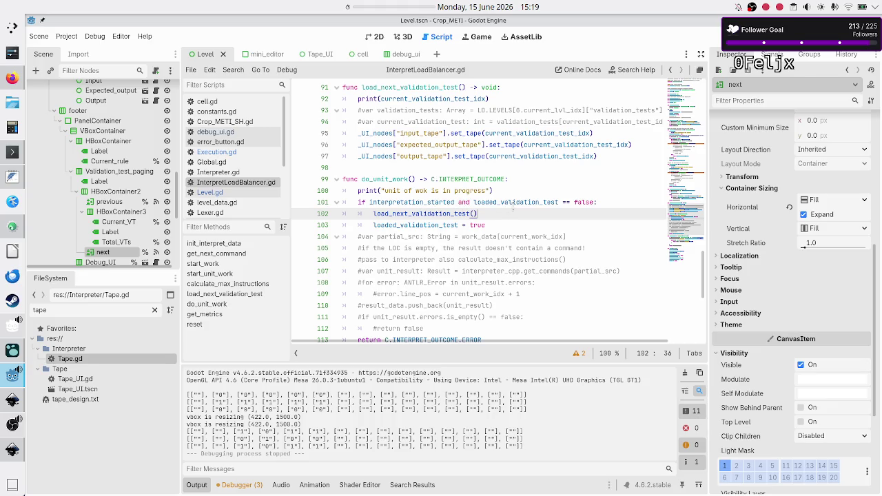
mouse_move(517, 204)
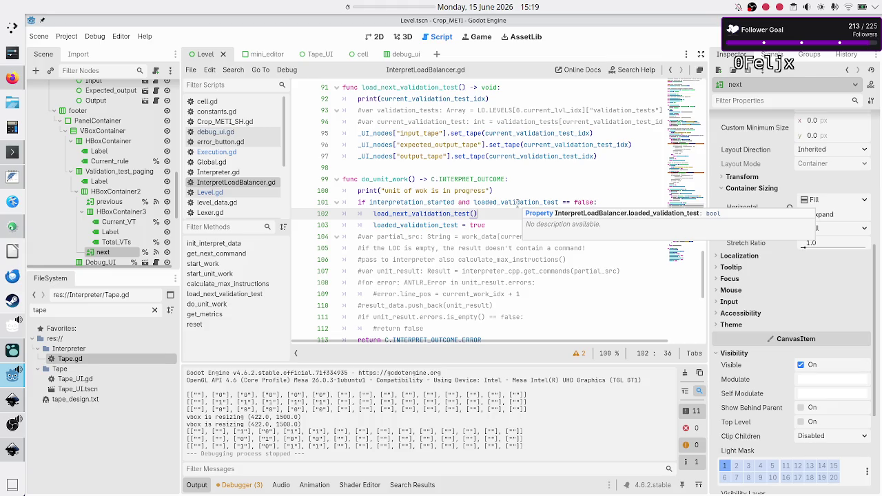
double_click(512, 202)
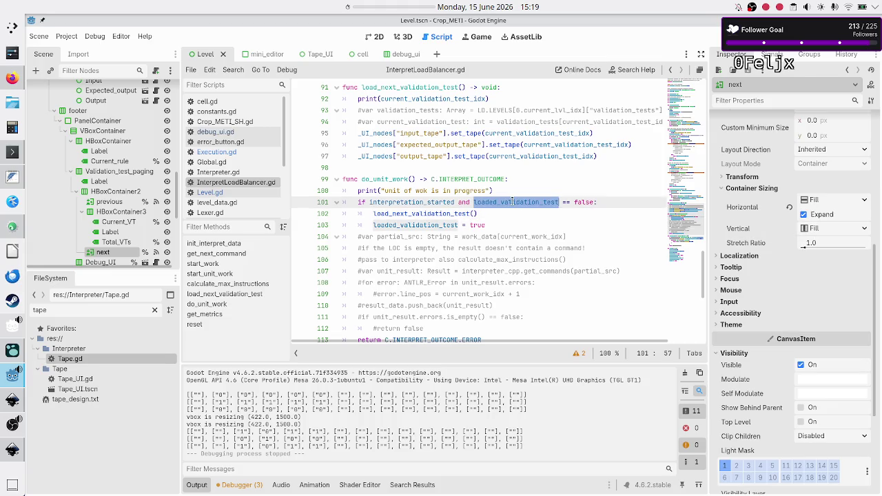
click(496, 213)
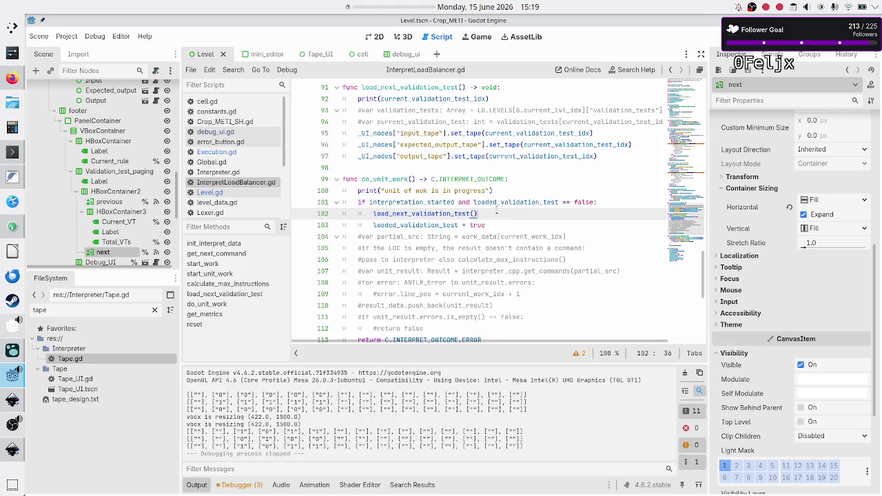
click(498, 226)
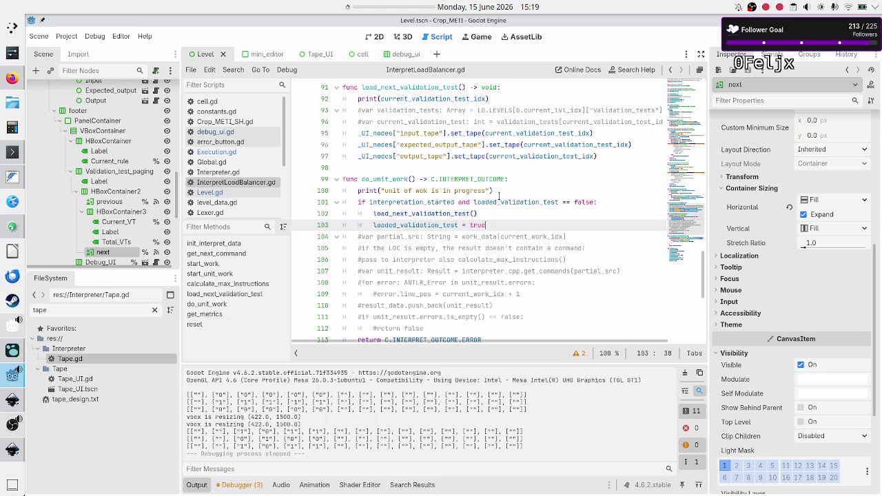
double_click(398, 202)
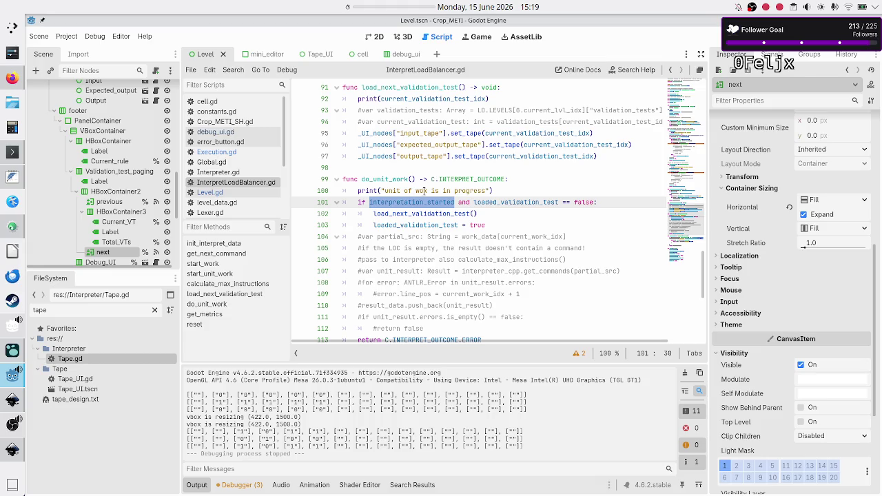
click(424, 190)
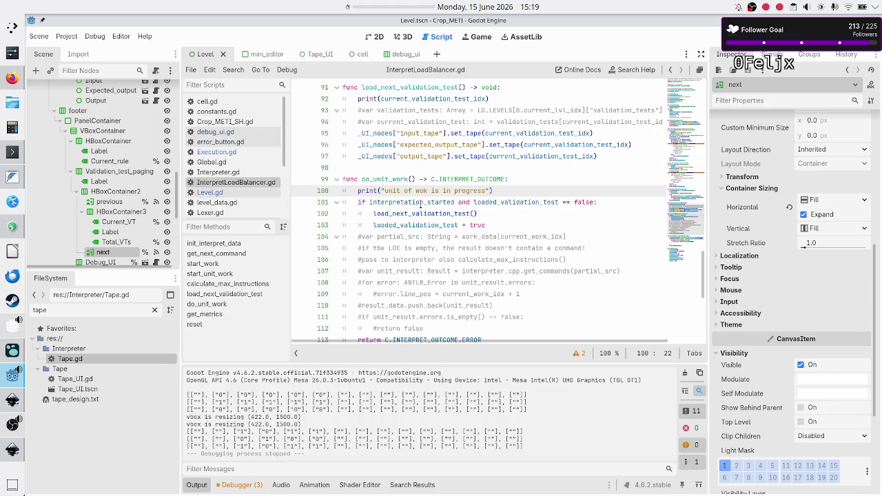
scroll(417, 208, up, 3)
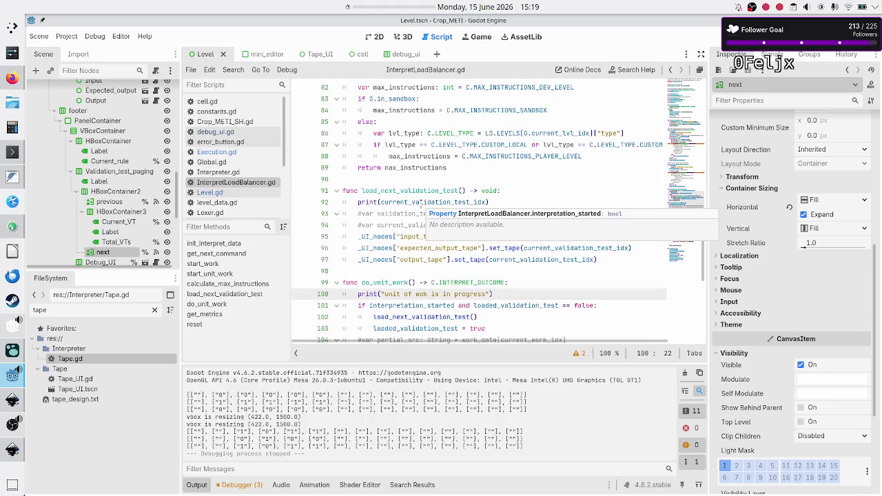
scroll(420, 206, up, 8)
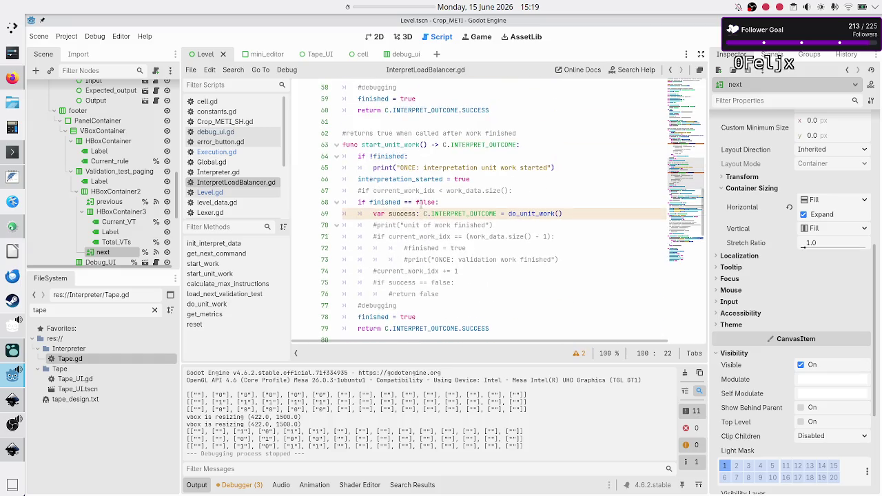
scroll(420, 204, up, 2)
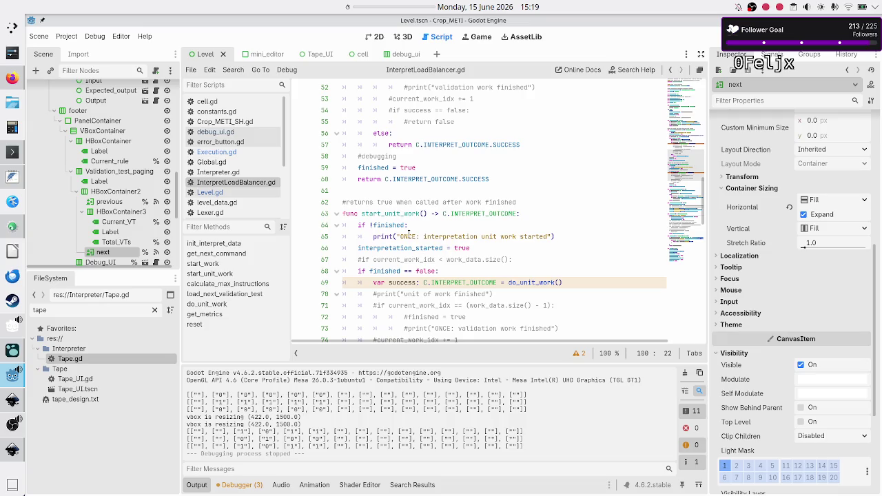
Insert a print("start unit work") line above 'if !finished:' on line 64.
click(543, 220)
key(Down)
key(Up)
key(Home)
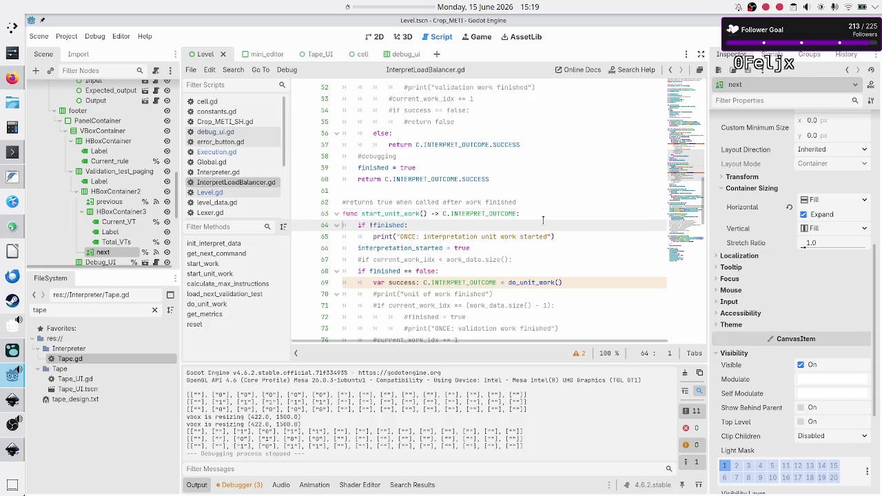
key(Up)
key(End)
key(Return)
text(print)
text(("start u)
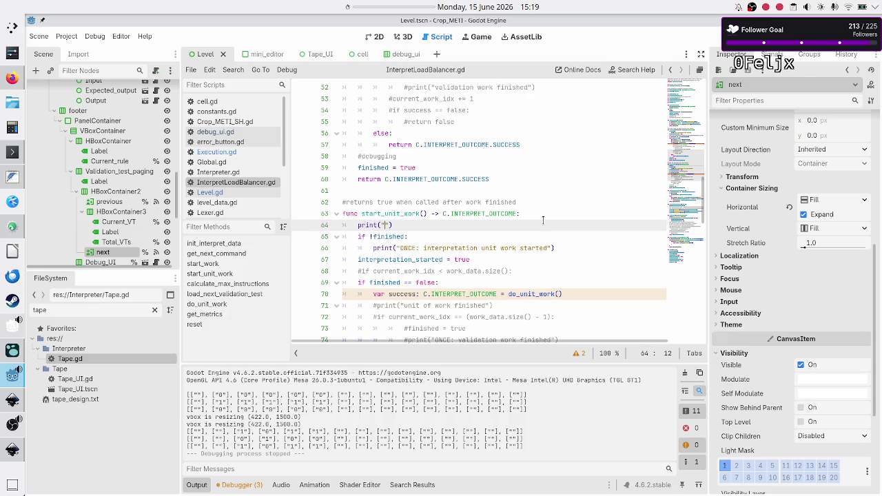
text(nit work)
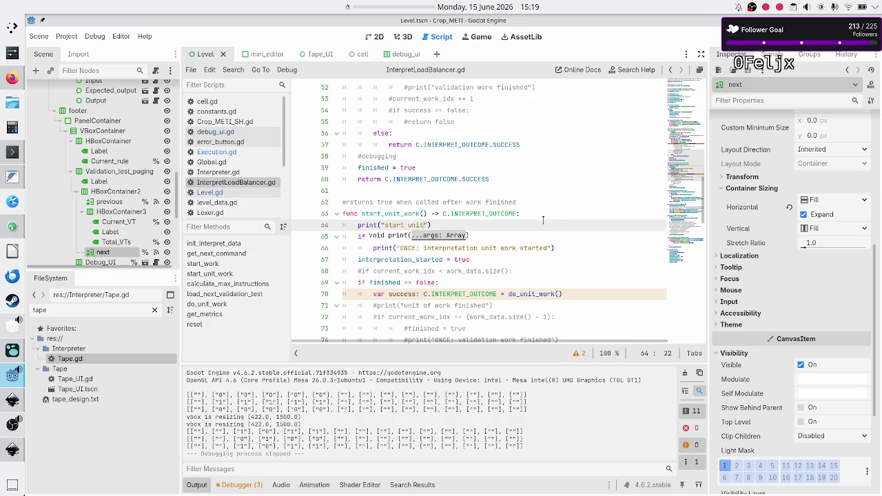
Run the game, page to validation test 2/2, step once, then close the game window.
key(F5)
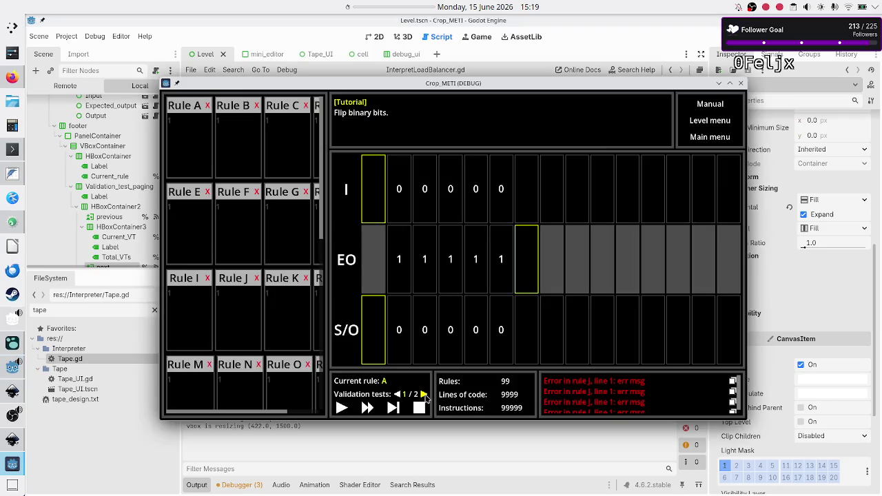
click(424, 394)
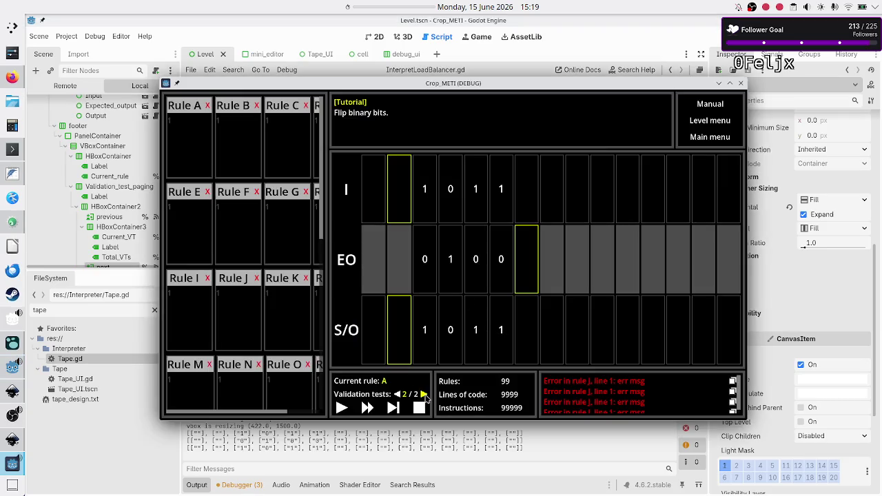
click(393, 408)
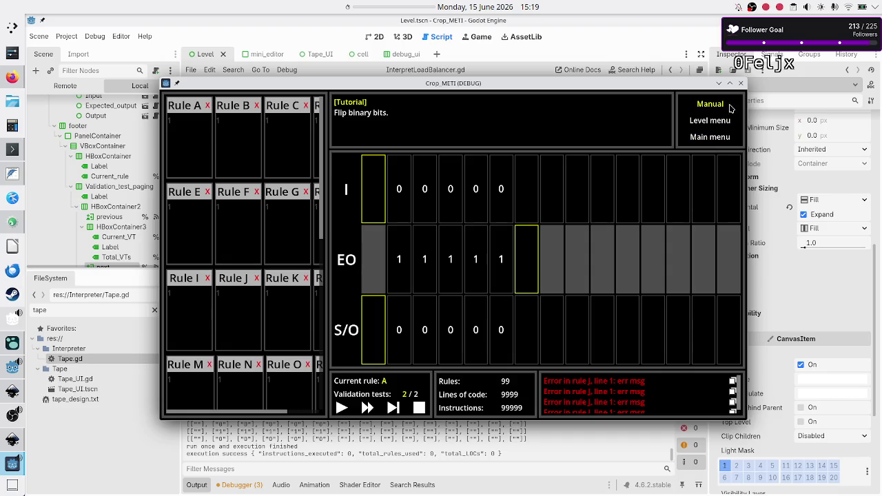
click(741, 82)
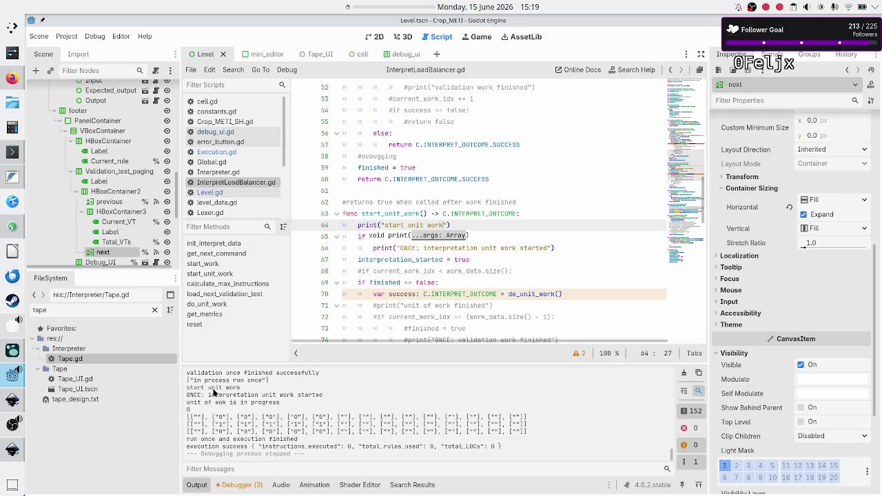
drag(210, 387, 248, 395)
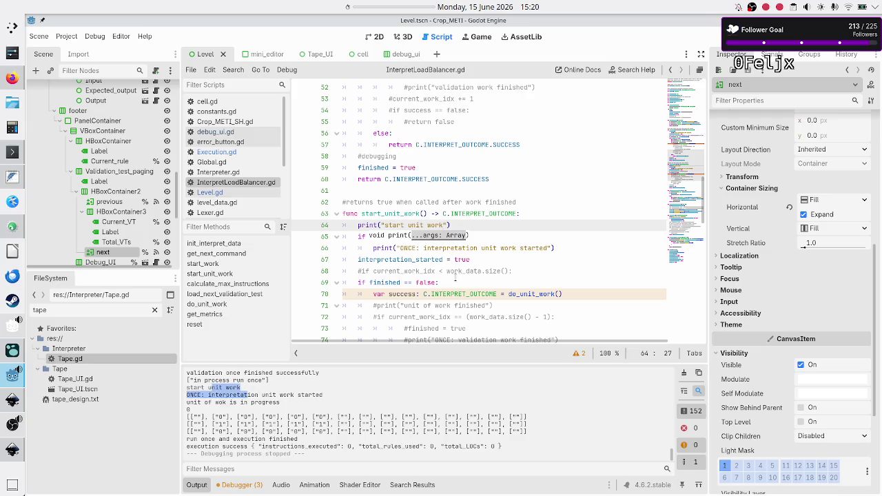
scroll(459, 260, down, 7)
scroll(459, 260, up, 6)
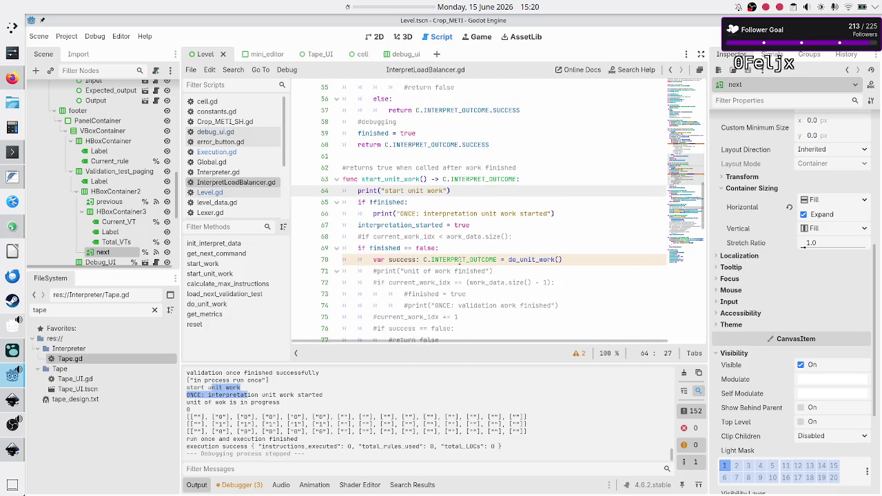
scroll(459, 261, down, 7)
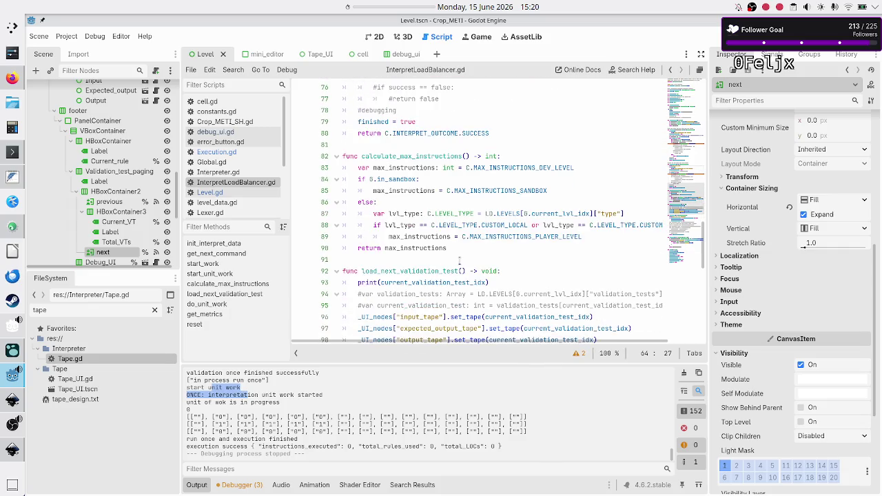
scroll(459, 261, down, 5)
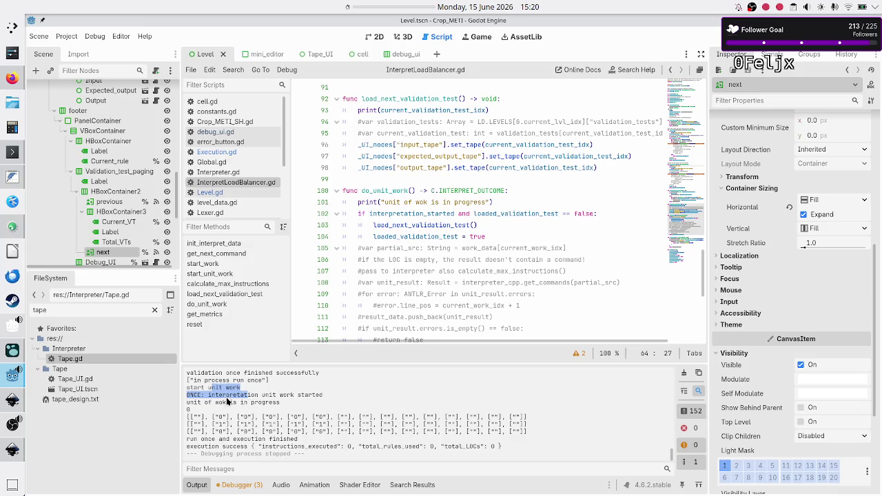
double_click(231, 395)
scroll(446, 290, up, 2)
scroll(446, 290, up, 4)
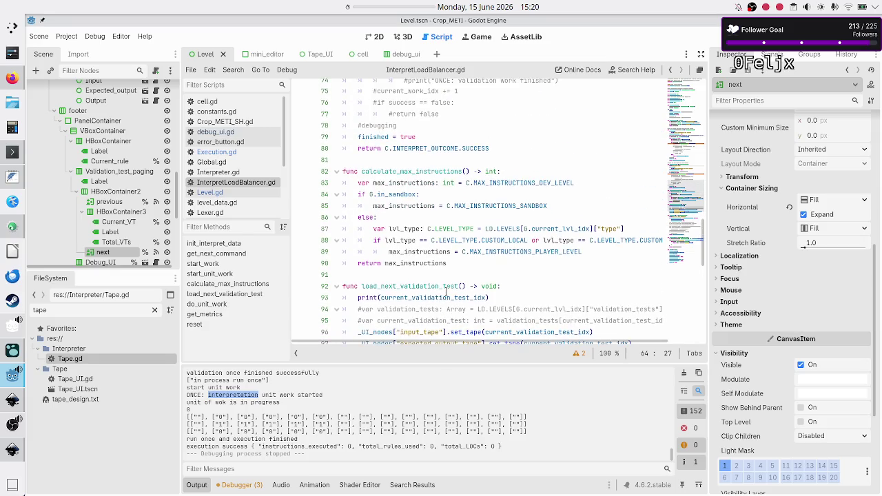
scroll(446, 293, up, 6)
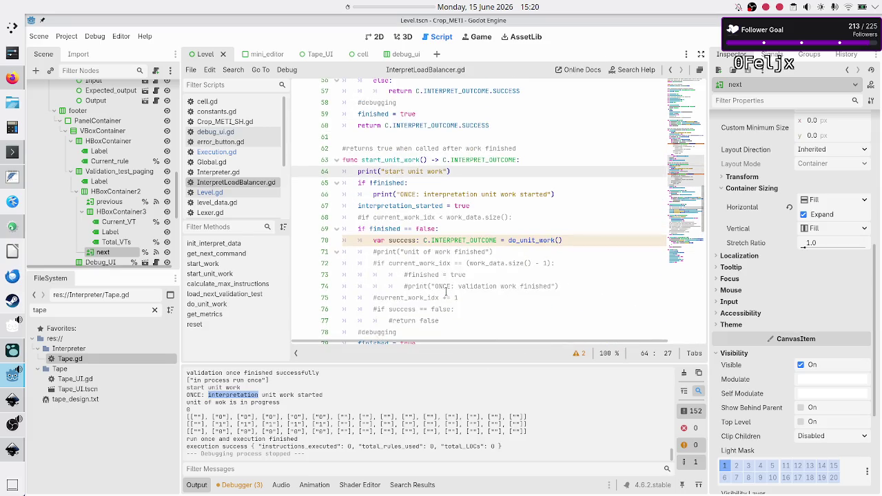
double_click(385, 183)
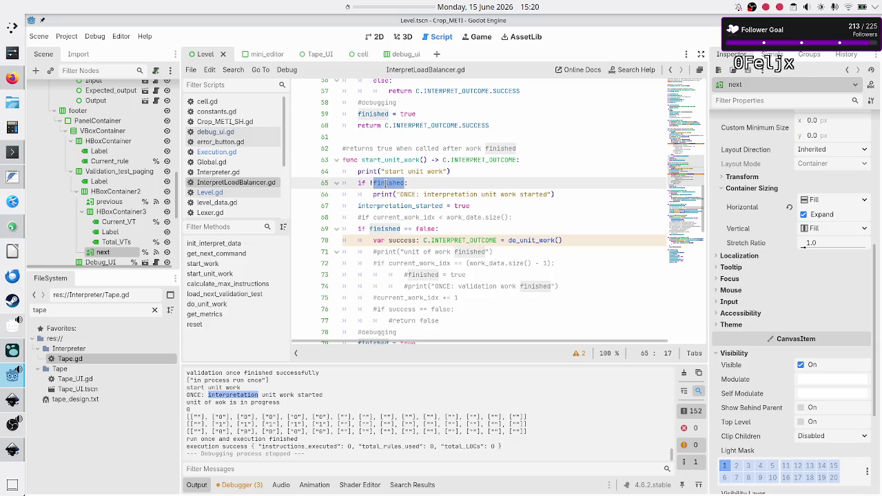
double_click(450, 194)
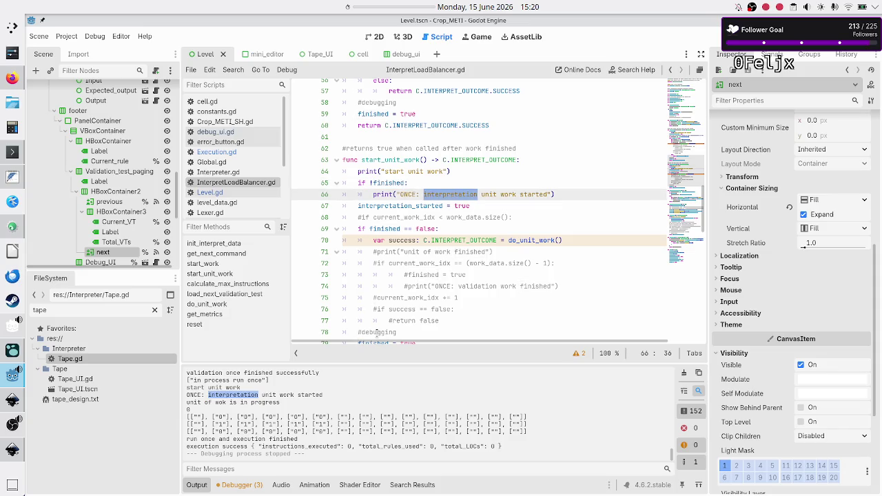
drag(206, 396, 323, 395)
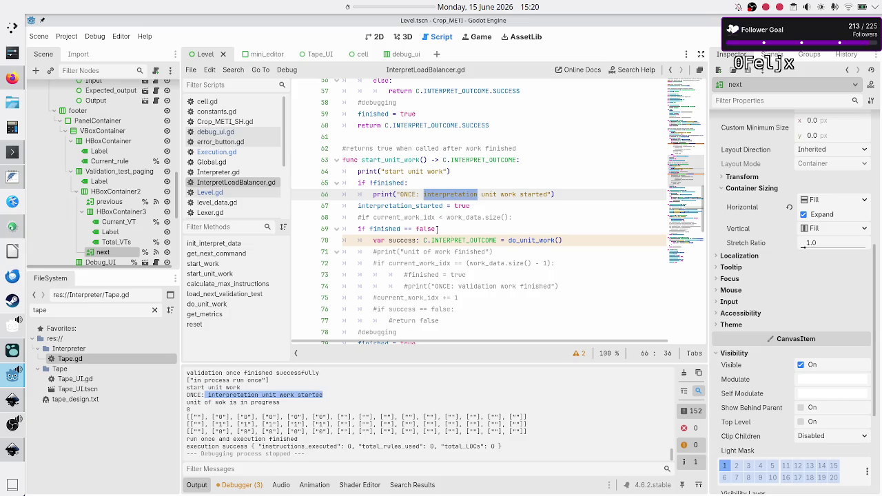
double_click(511, 240)
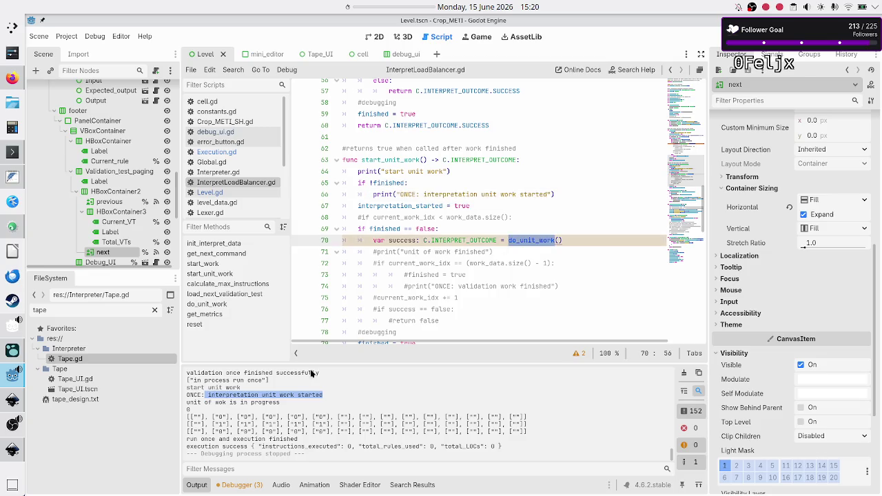
scroll(392, 249, down, 5)
scroll(394, 246, down, 4)
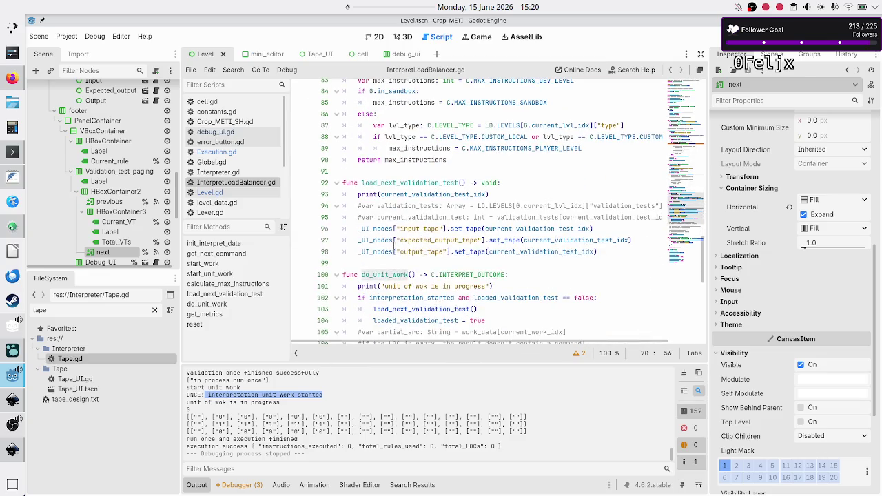
scroll(394, 246, down, 2)
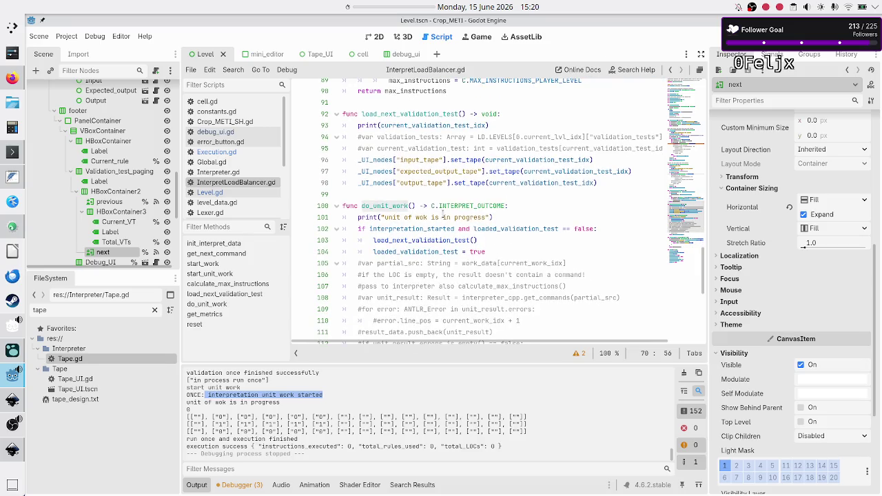
double_click(463, 216)
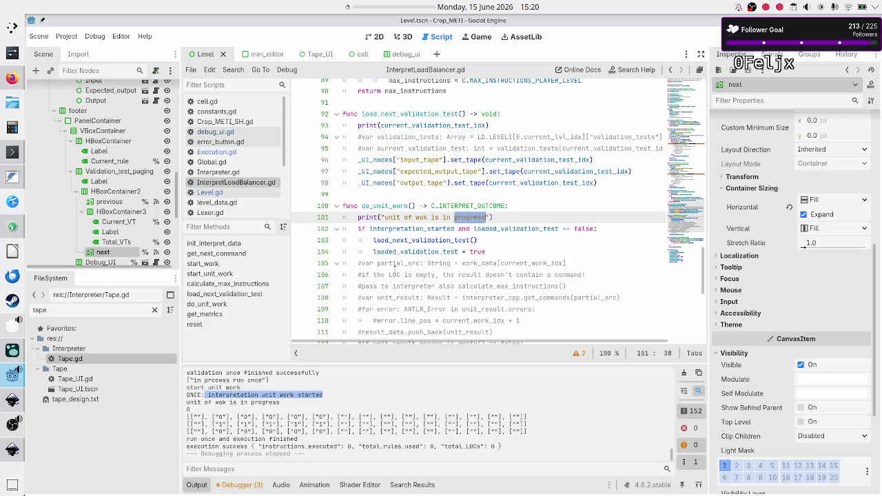
scroll(393, 274, down, 3)
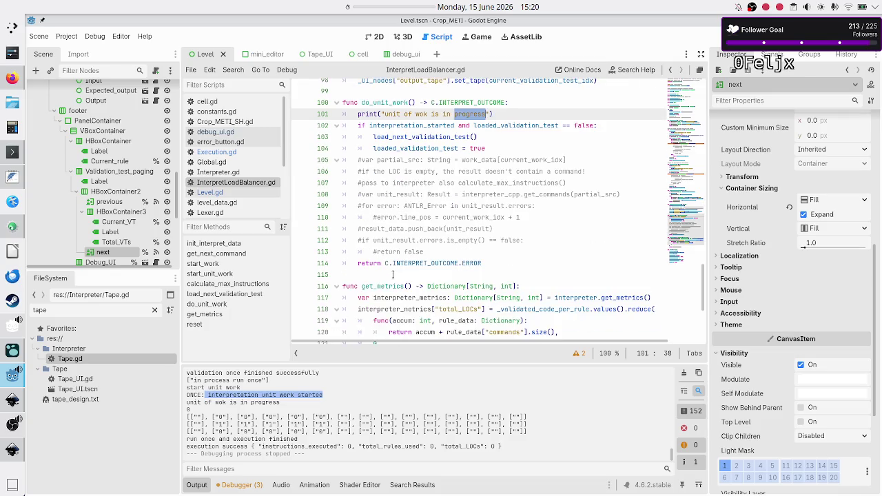
scroll(392, 275, up, 3)
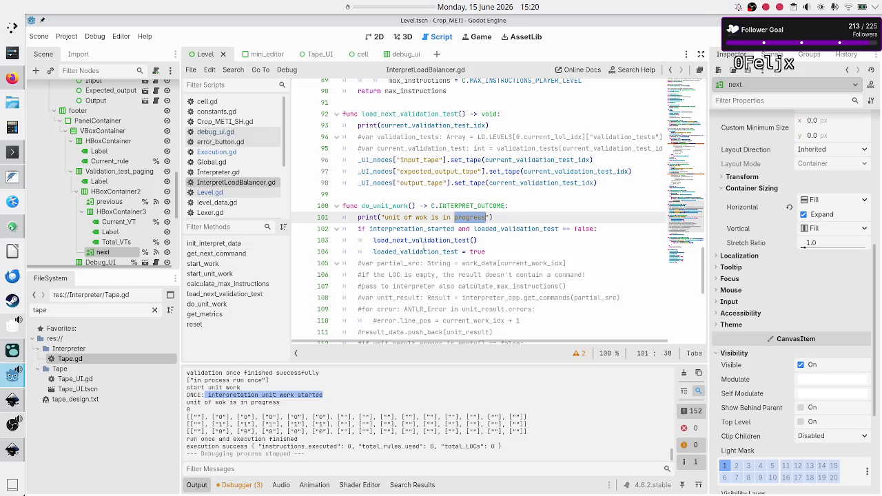
double_click(424, 244)
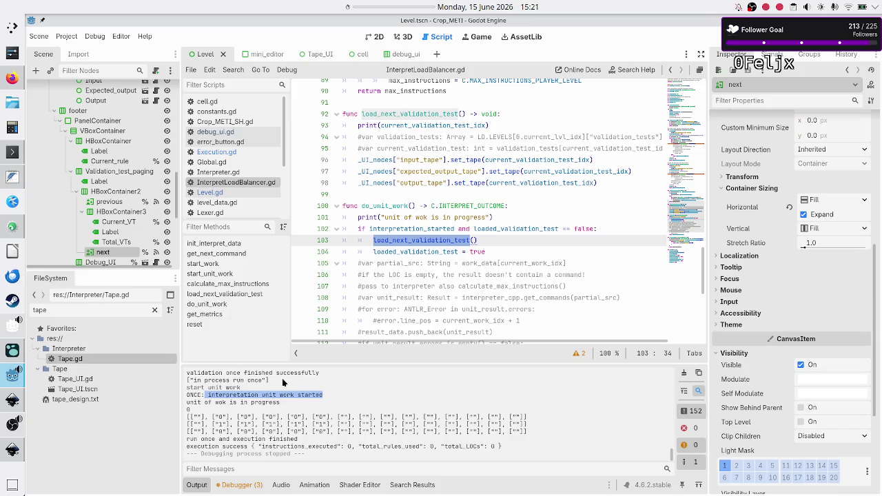
click(196, 414)
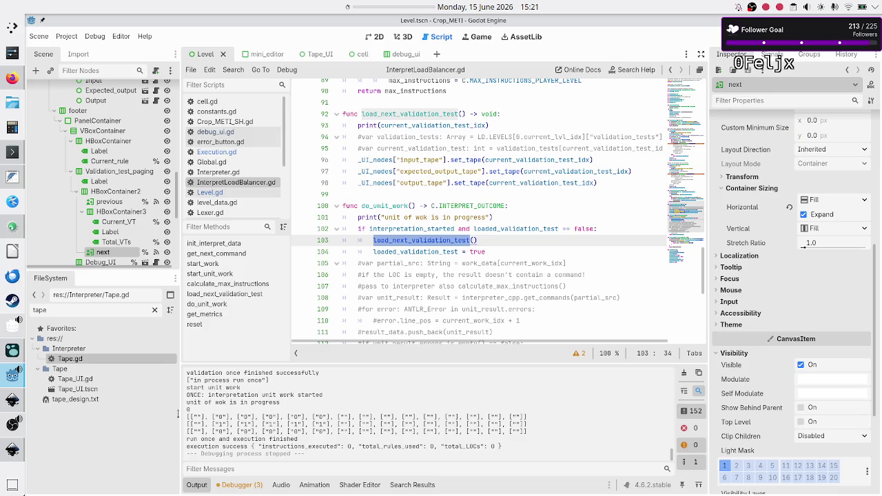
drag(203, 404, 280, 403)
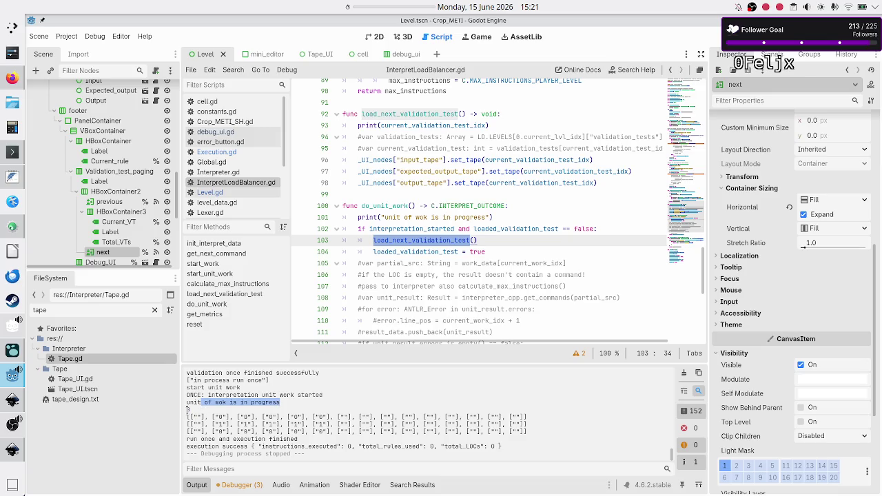
double_click(411, 125)
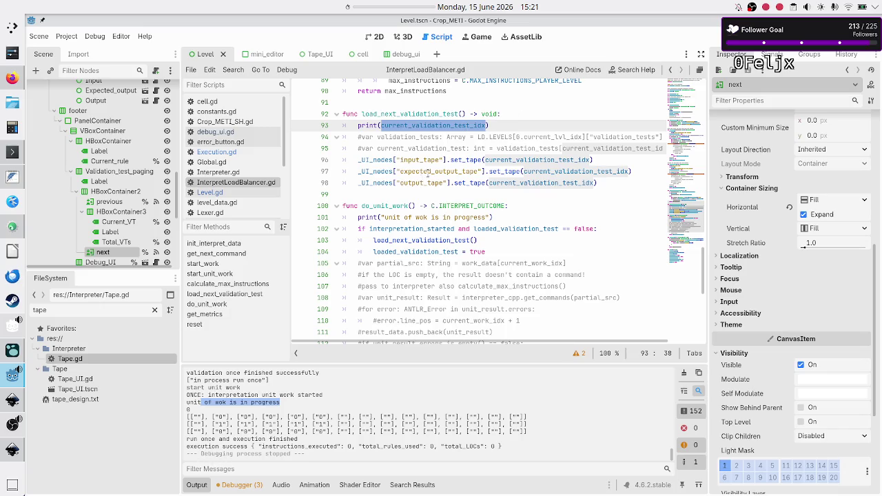
double_click(463, 159)
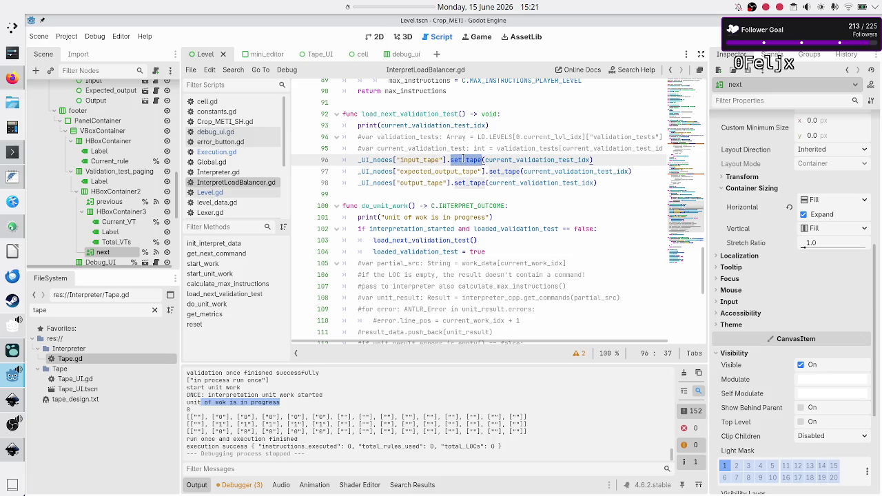
double_click(530, 159)
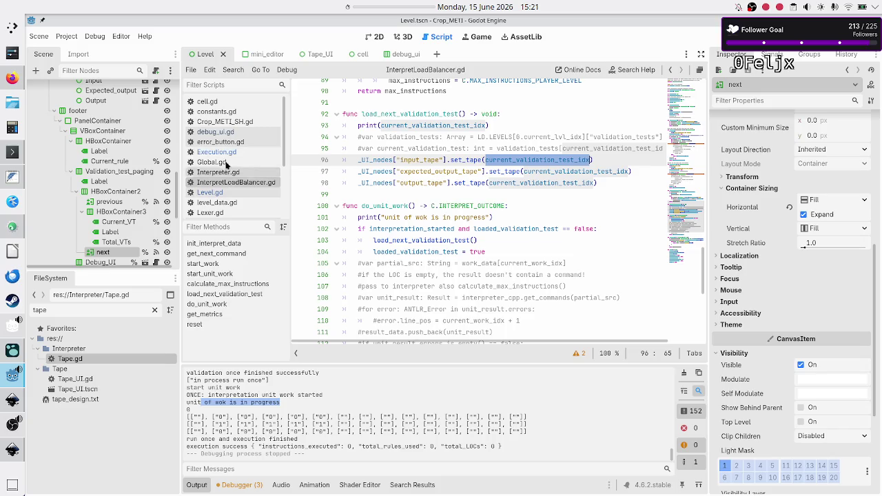
scroll(227, 164, down, 5)
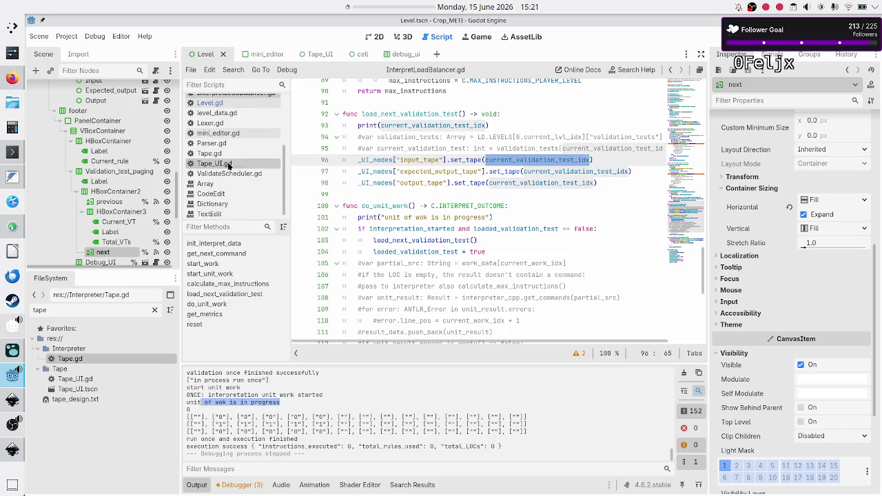
In Tape_UI.gd's set_tape, add print(validation_test_idx) using autocomplete.
click(228, 164)
click(543, 133)
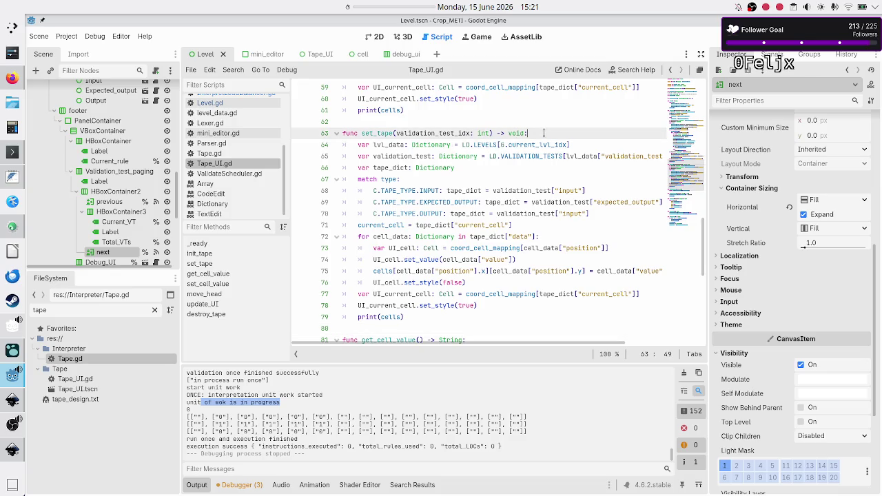
key(Return)
text(print(val)
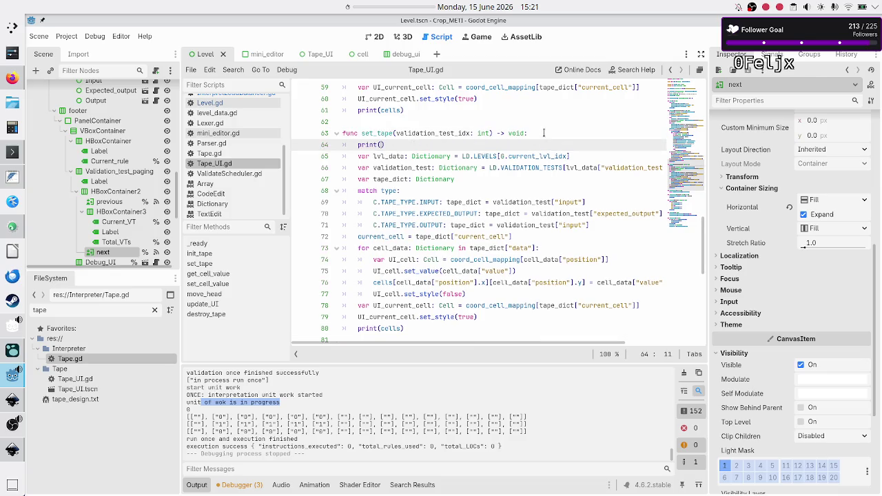
key(Down)
key(Return)
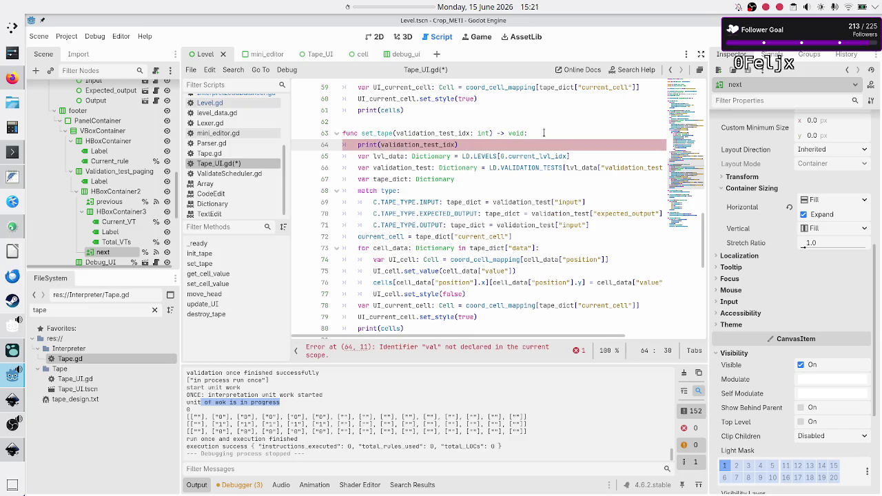
key(Right)
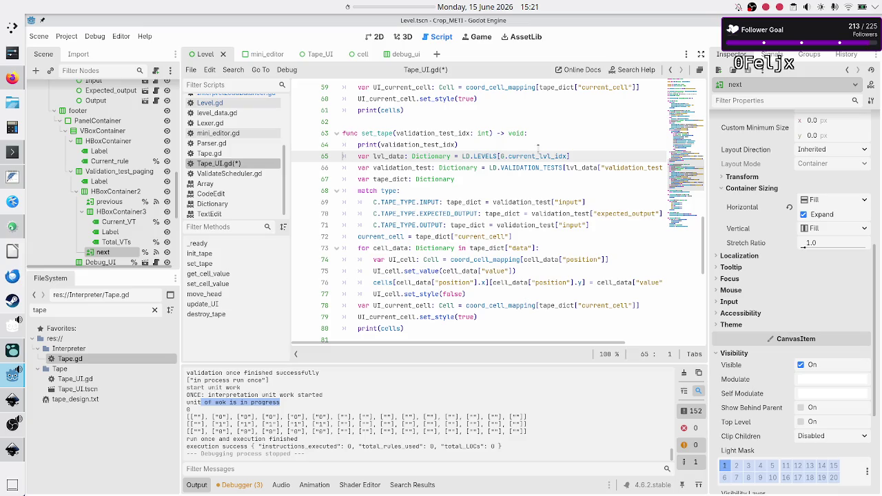
Save Tape_UI.gd and launch the game with F5.
click(478, 317)
key(Down)
key(ctrl+s)
key(F5)
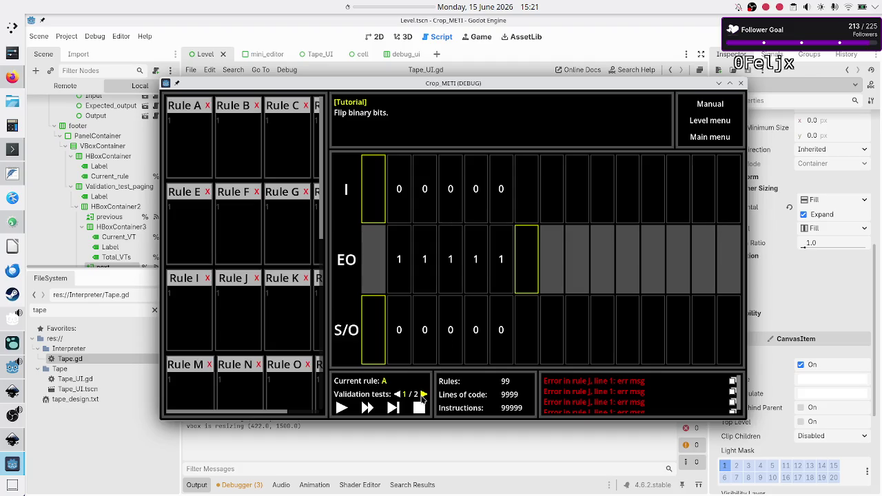
Page to validation test 2/2, step once, stop, and close the game; tapes still show 00000/11111.
click(424, 394)
mouse_move(481, 82)
mouse_down()
mouse_move(523, 16)
mouse_move(521, 42)
mouse_up()
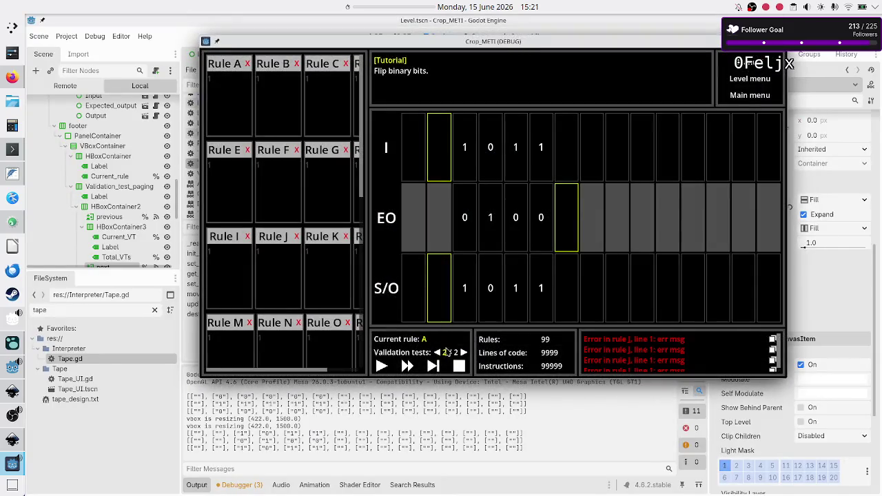
click(433, 368)
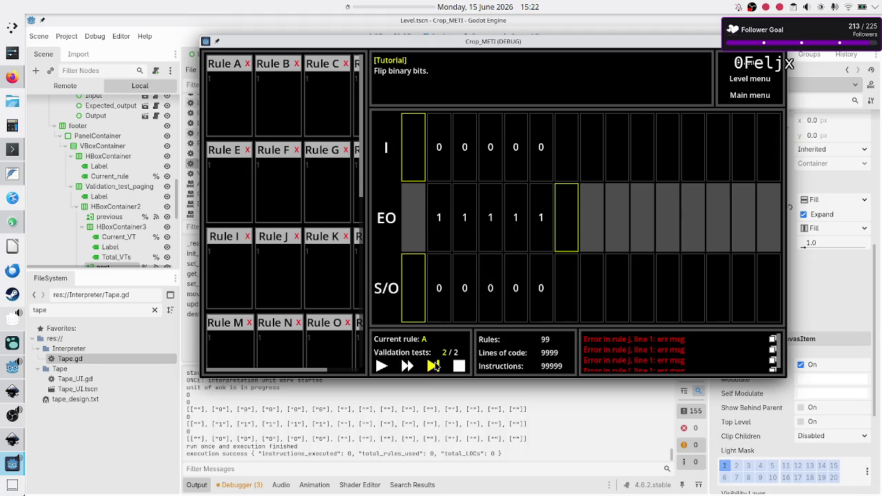
click(459, 365)
click(778, 42)
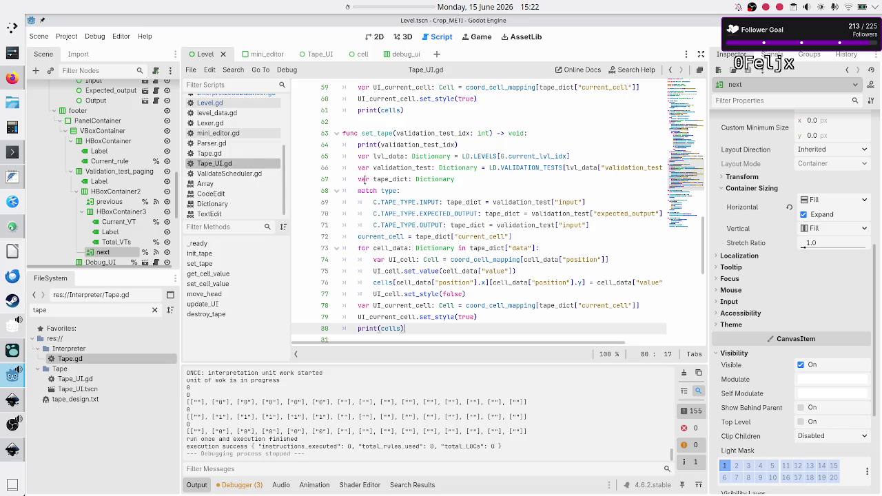
Switch to Level.gd and put the caret after tapes_vbox.get_child(2) in Execution.new.
mouse_move(416, 182)
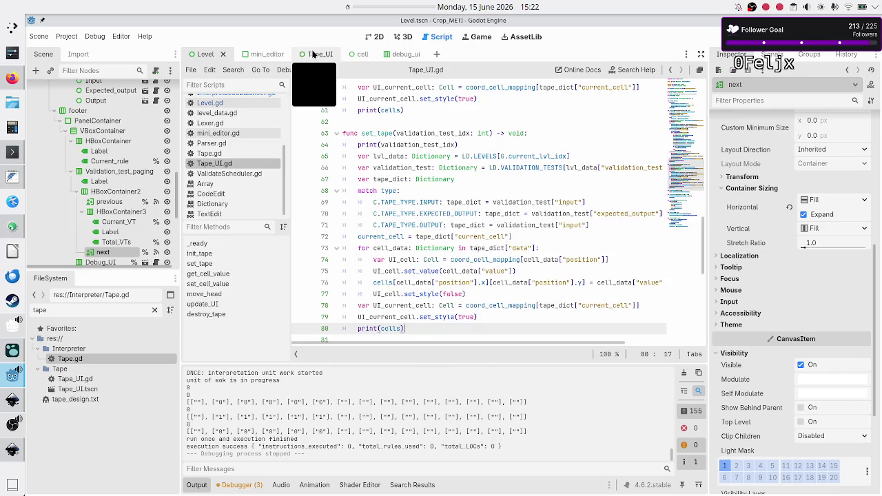
scroll(395, 167, up, 10)
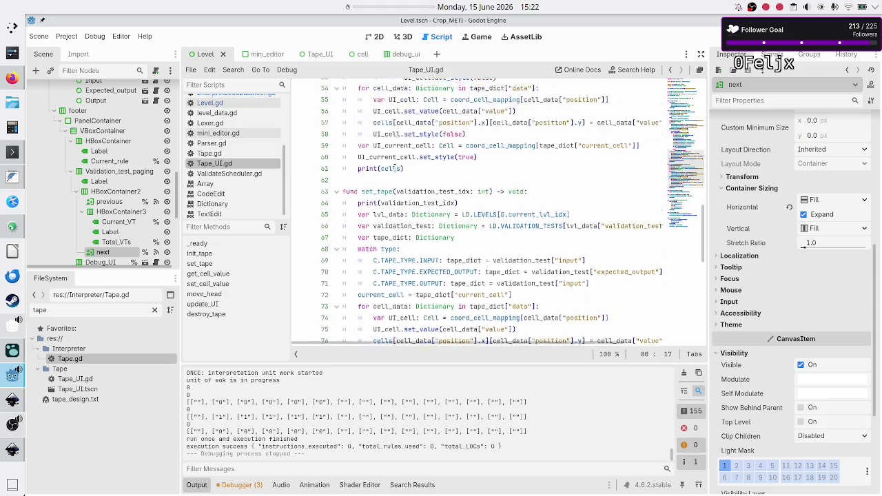
scroll(394, 167, up, 5)
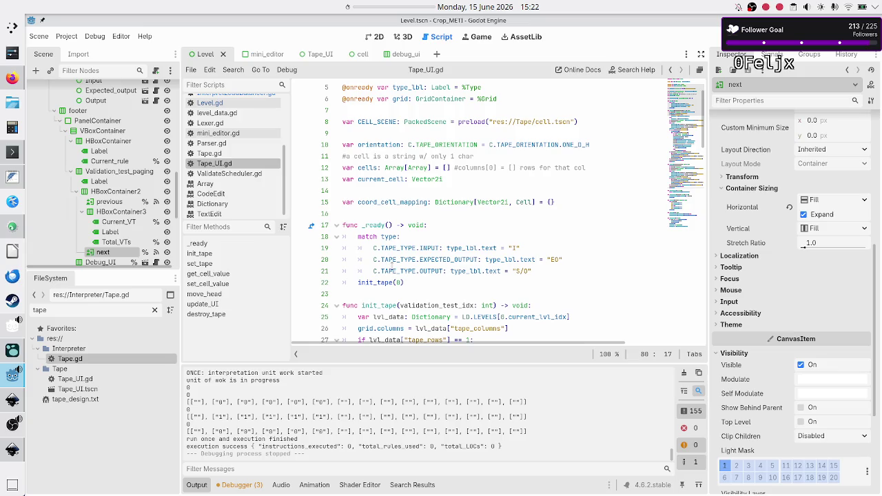
scroll(233, 186, up, 4)
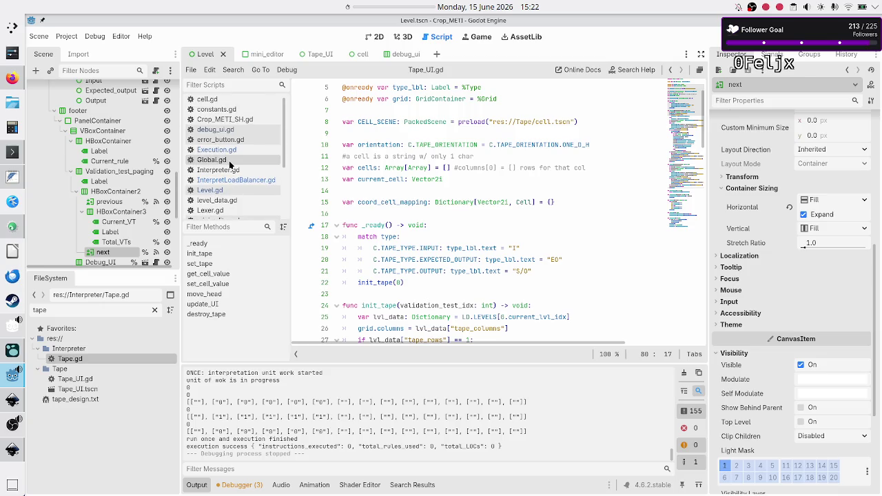
click(223, 190)
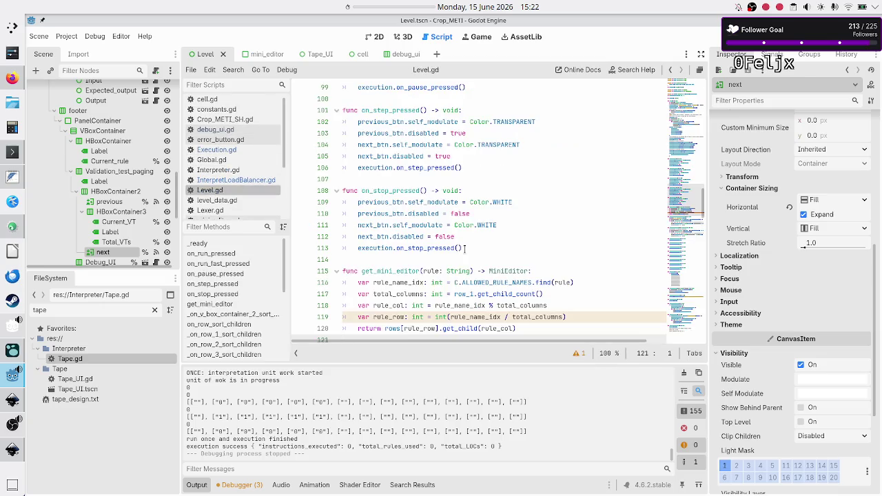
scroll(462, 270, down, 4)
scroll(462, 270, up, 13)
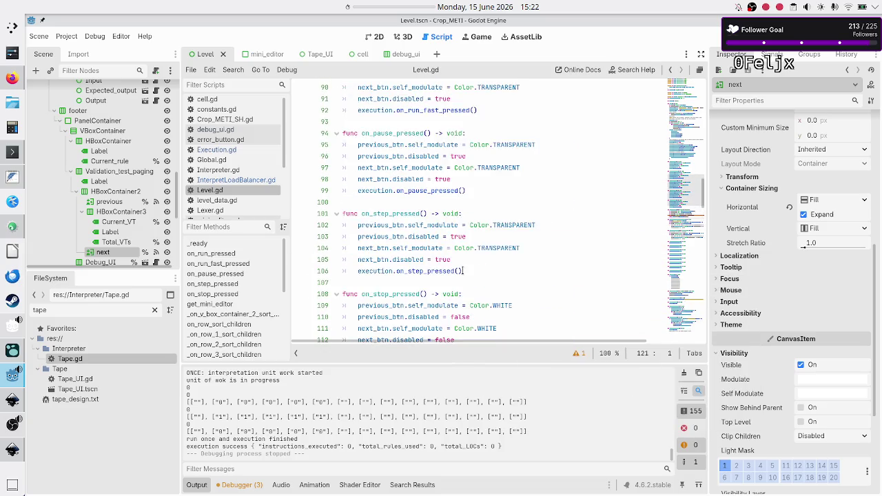
scroll(463, 271, up, 20)
scroll(462, 270, down, 12)
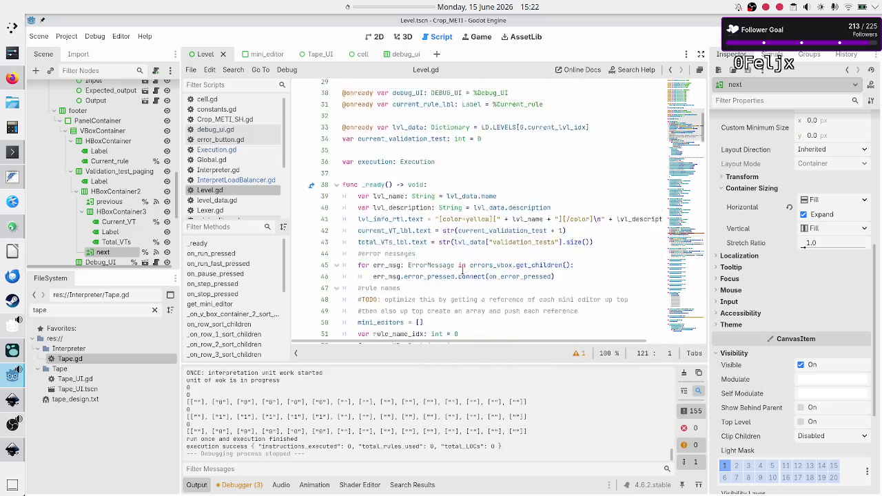
scroll(462, 270, down, 3)
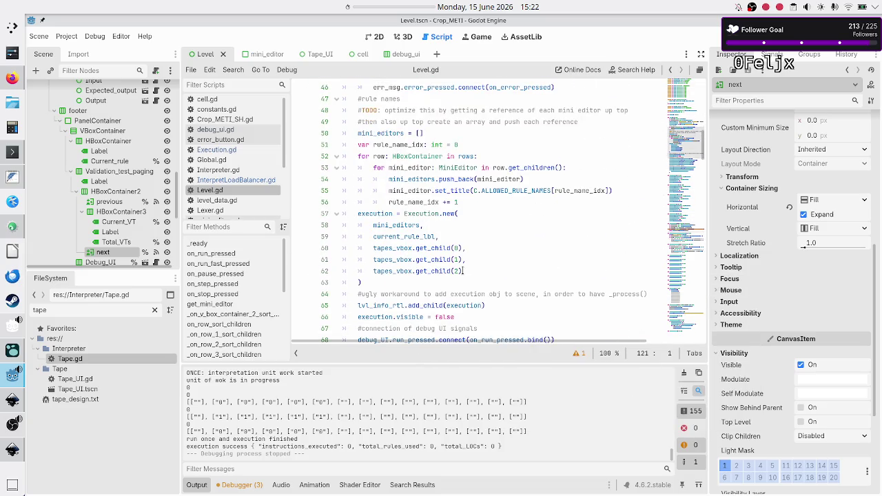
click(475, 209)
key(Down)
key(Down)
key(Down)
key(Home)
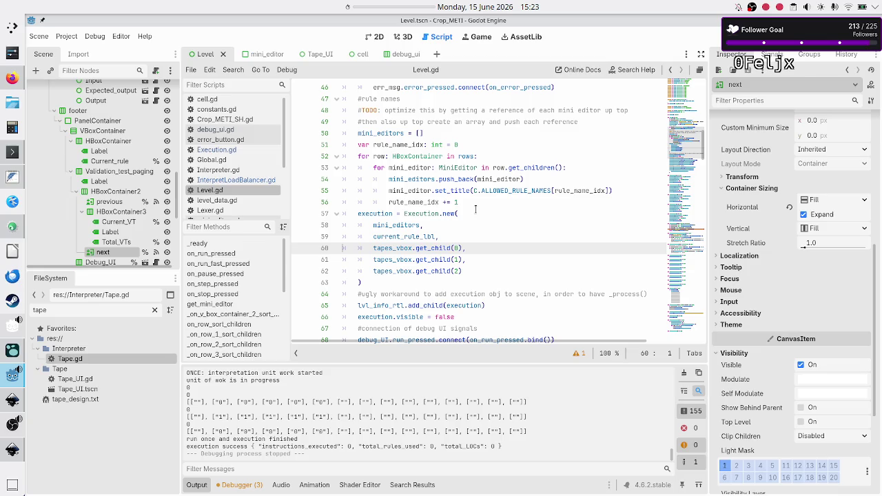
key(Down)
key(Down)
key(End)
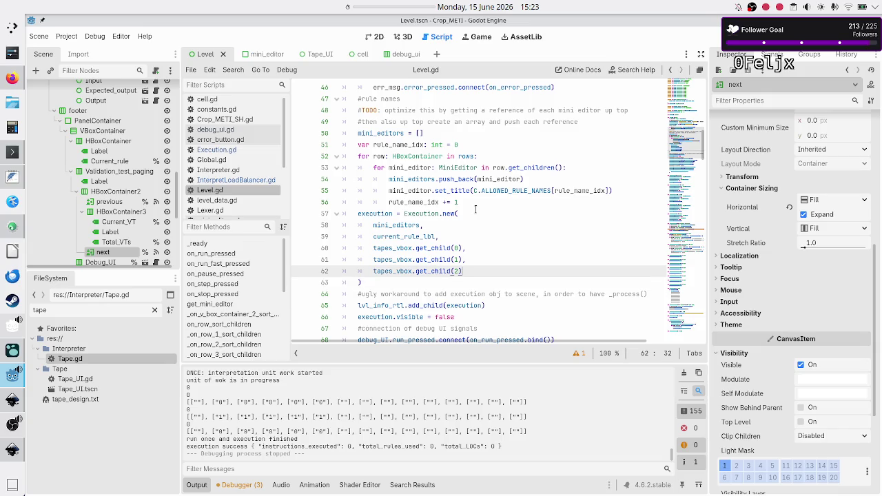
text(,)
Open a new argument line after get_child(2) and check the Current_VT label node.
key(Return)
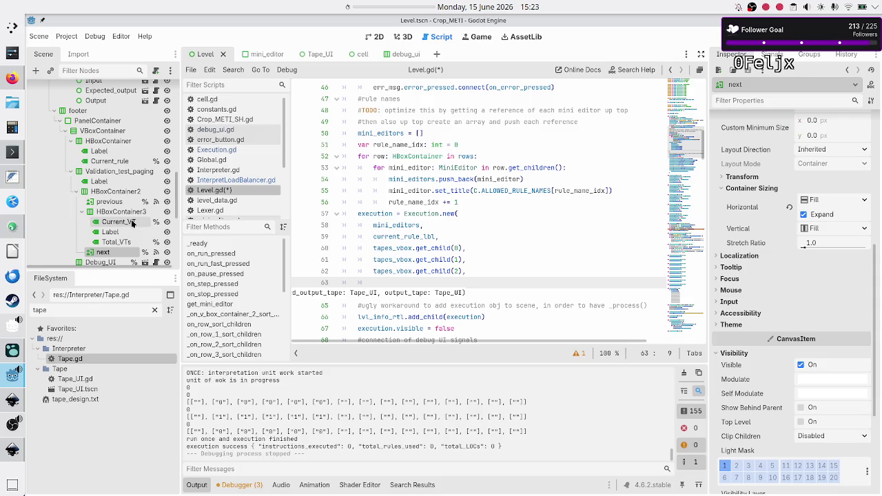
click(133, 223)
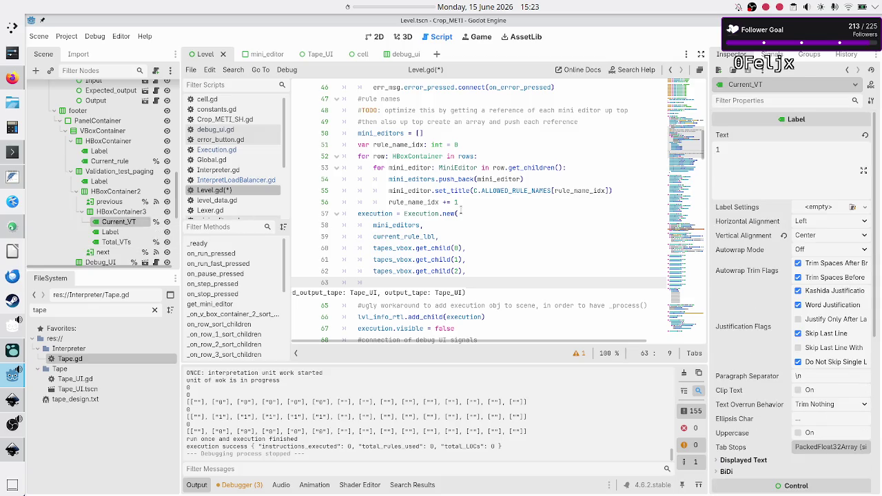
scroll(460, 207, up, 1)
scroll(460, 208, up, 10)
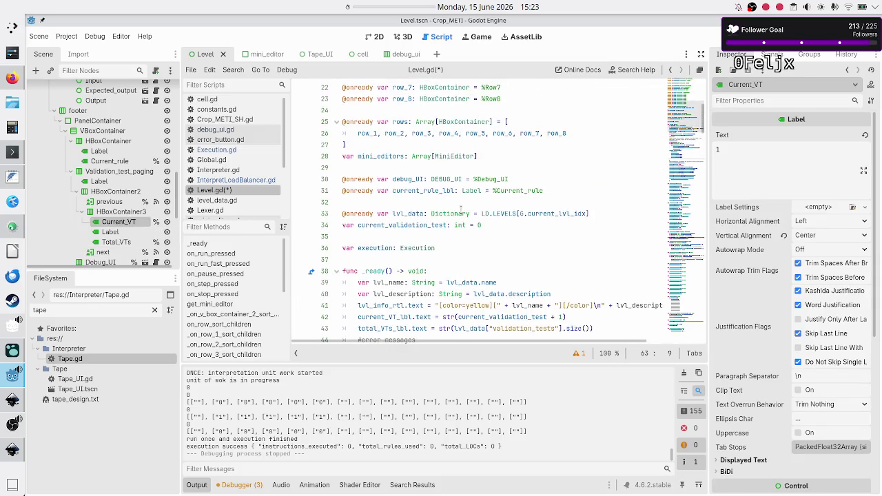
scroll(461, 209, up, 3)
scroll(478, 202, down, 11)
scroll(479, 202, down, 5)
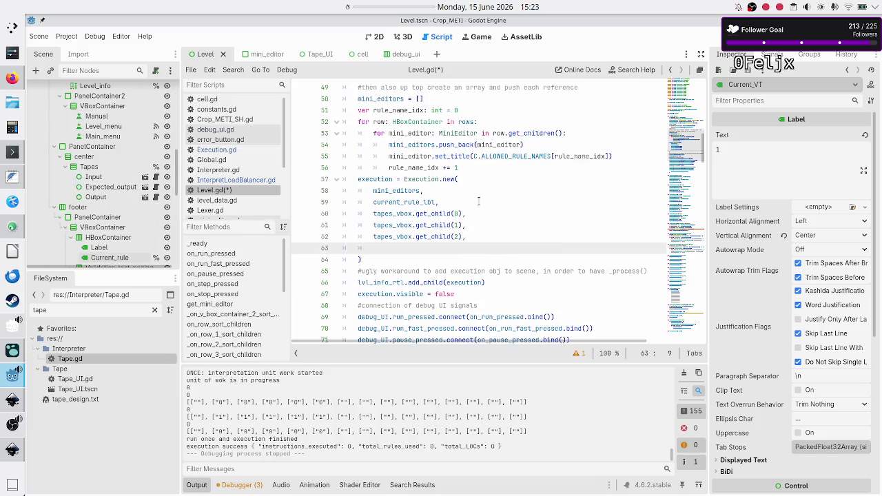
Enter current_VT_lbl as the extra Execution.new argument and save Level.gd.
text(curre)
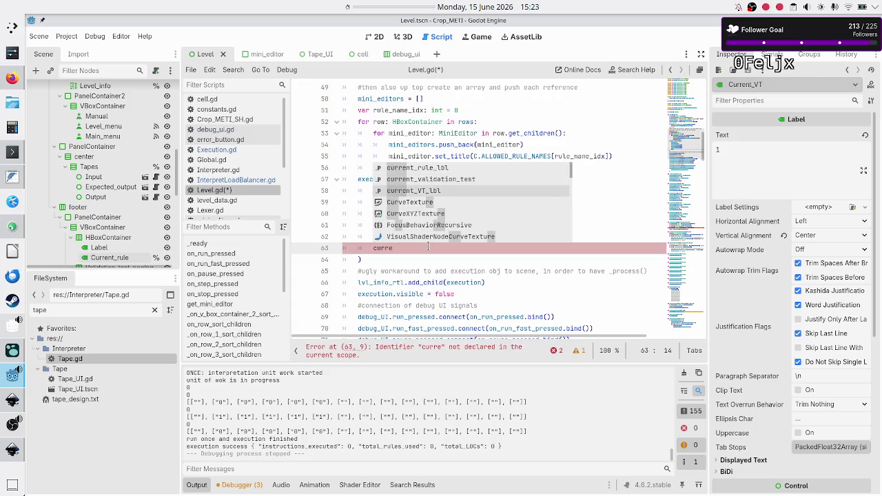
key(Down)
key(Down)
key(Return)
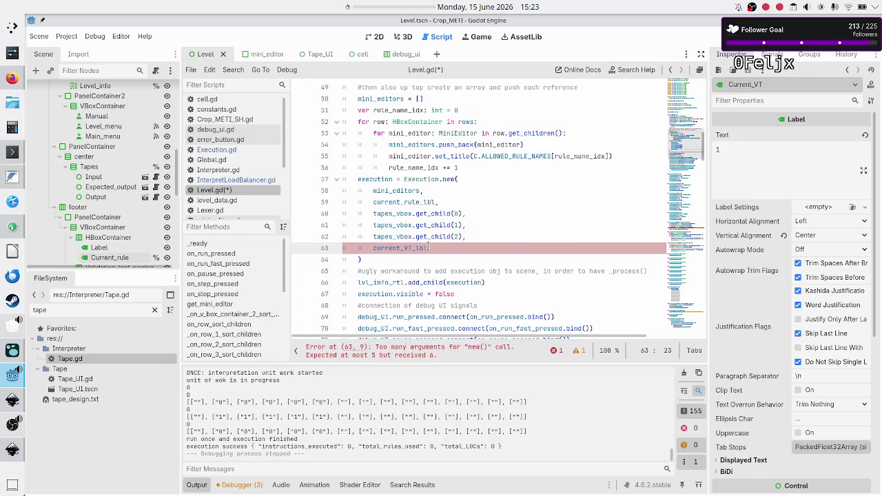
key(Down)
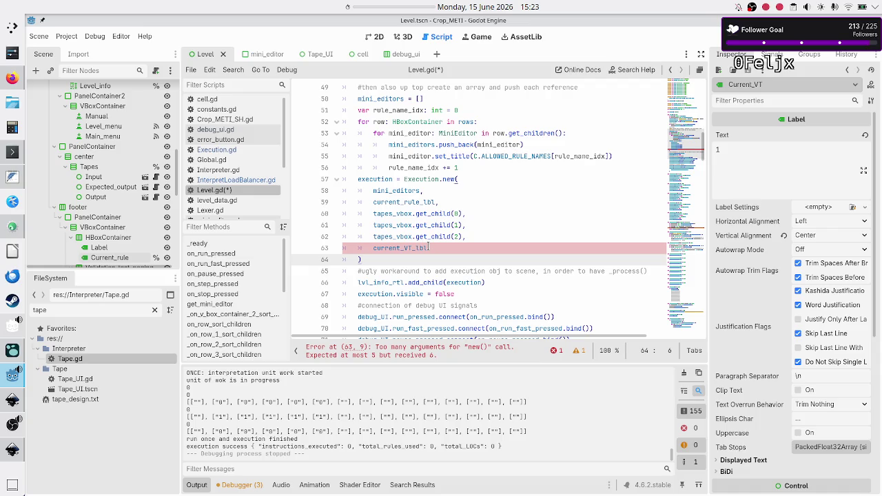
key(ctrl+s)
click(236, 151)
Add a current_VT_lbl Label parameter after output_tape in Execution.gd's _init.
scroll(423, 184, up, 15)
scroll(423, 184, up, 5)
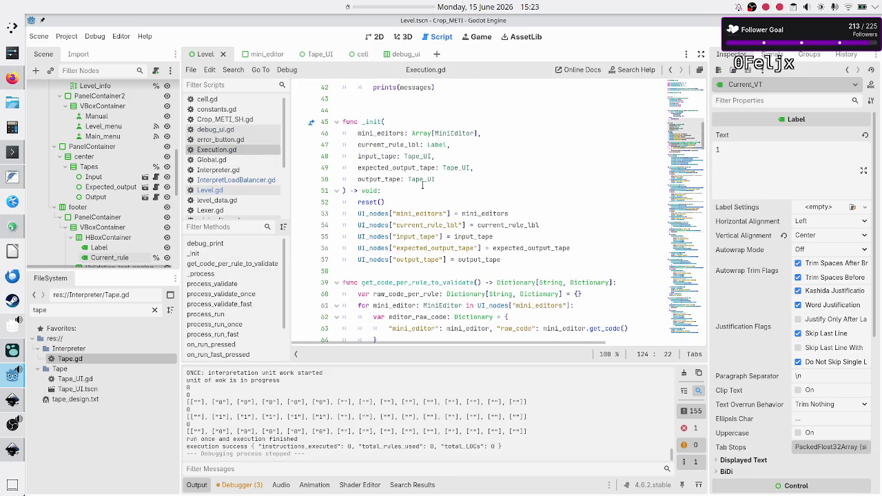
click(445, 178)
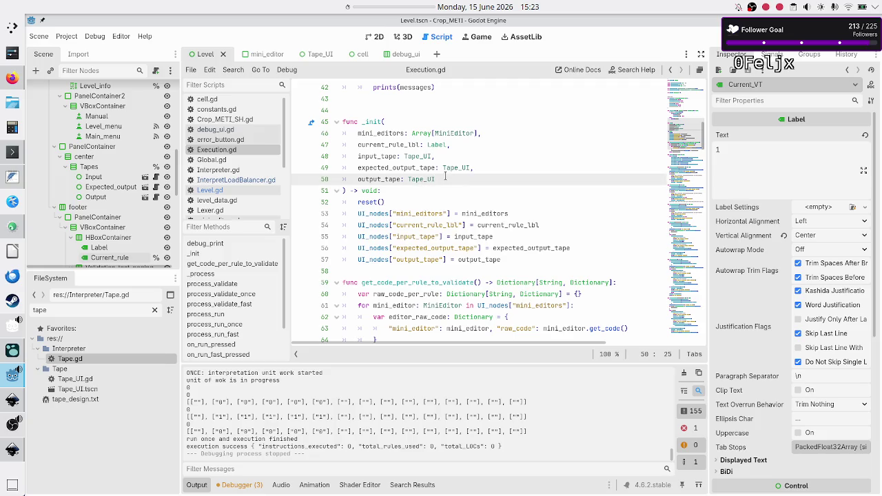
text(,)
key(Return)
text(cu)
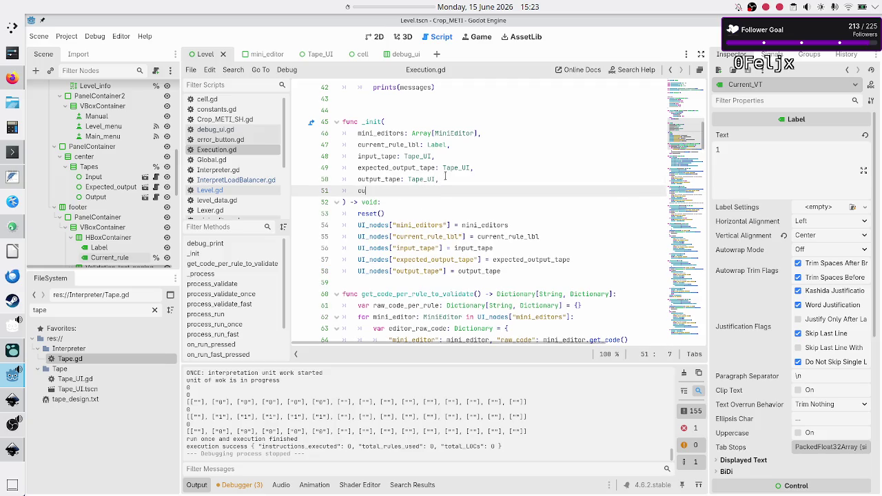
text(rrent_)
text(T_ll)
text(l:)
text(Label)
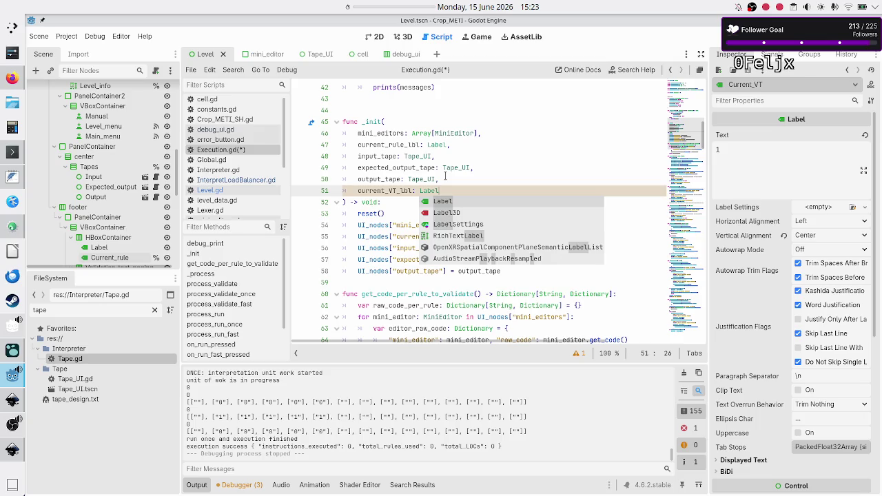
key(Escape)
key(Up)
key(Up)
key(Up)
key(Up)
key(Up)
key(Up)
key(Up)
key(Up)
key(Up)
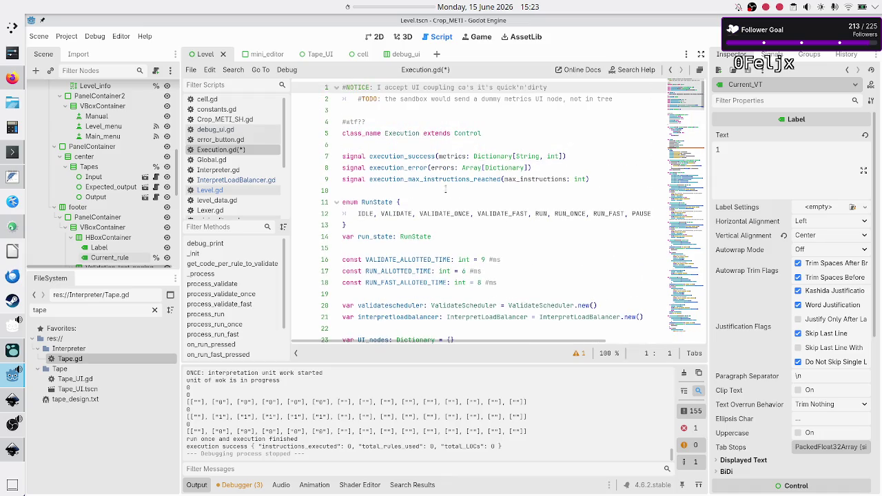
Add UI_nodes["current_VT_lbl"] = current_VT_lbl below the output_tape assignment and save.
scroll(453, 236, down, 3)
scroll(453, 236, down, 9)
scroll(453, 236, down, 2)
click(508, 260)
key(Return)
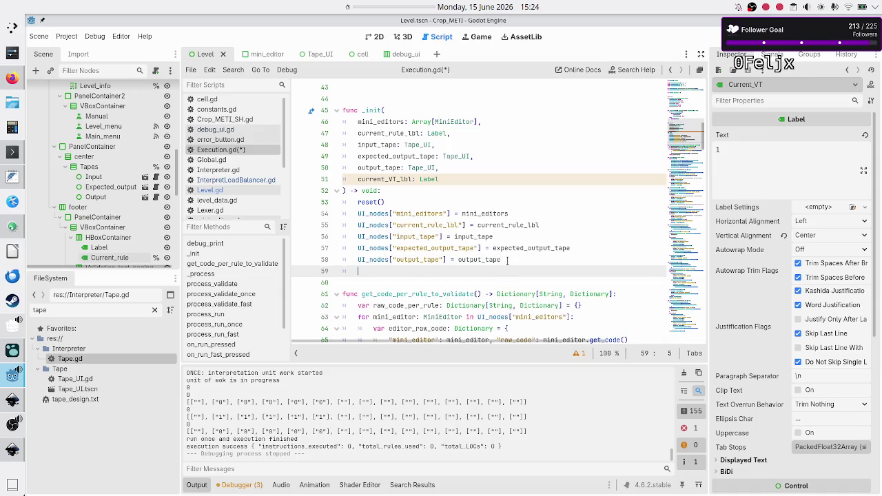
text(UI_n)
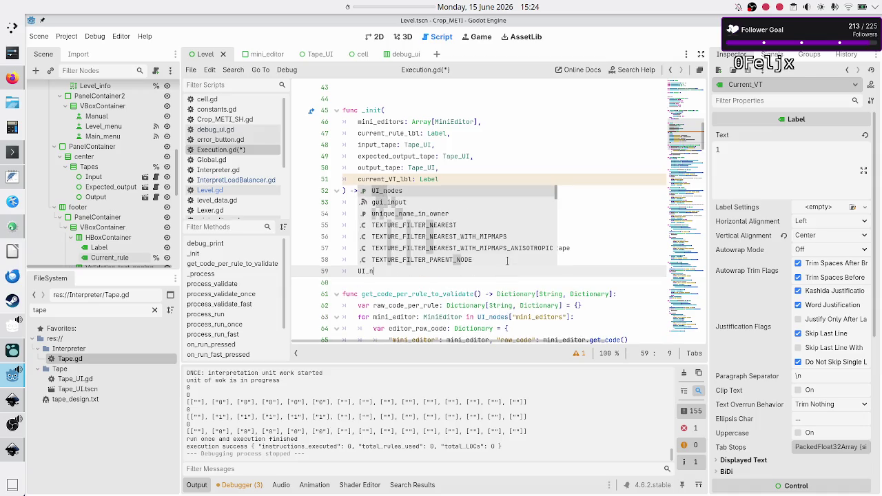
text(odes["cur)
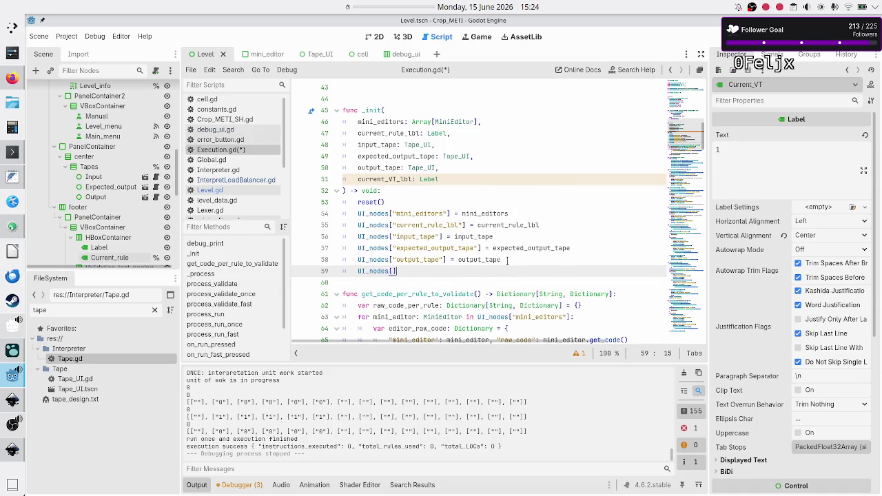
text(rent_VT)
text(_lbl"])
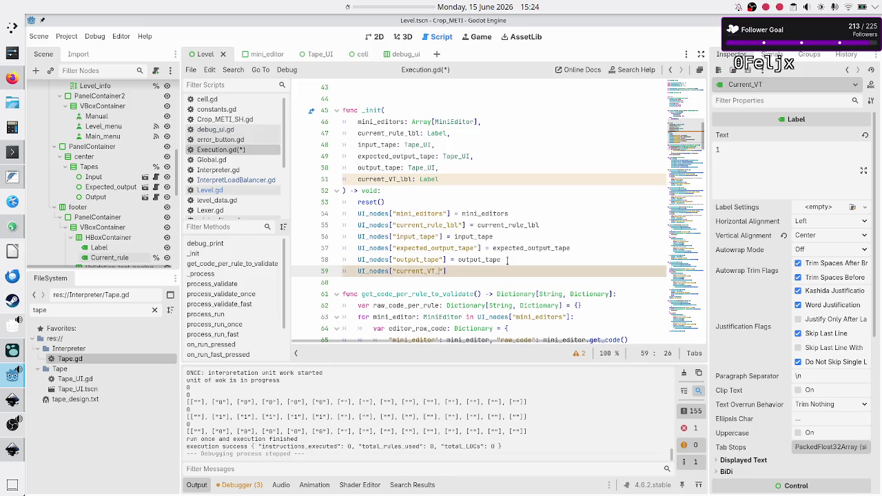
text( = curr)
key(Down)
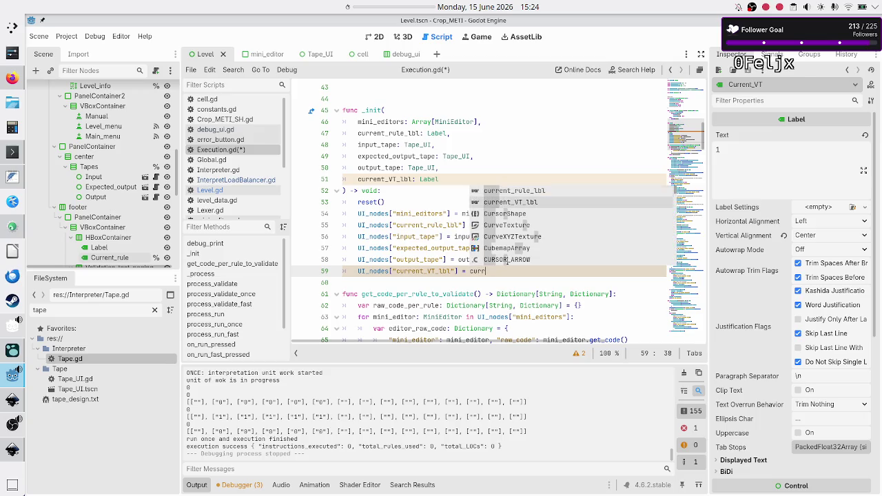
key(Return)
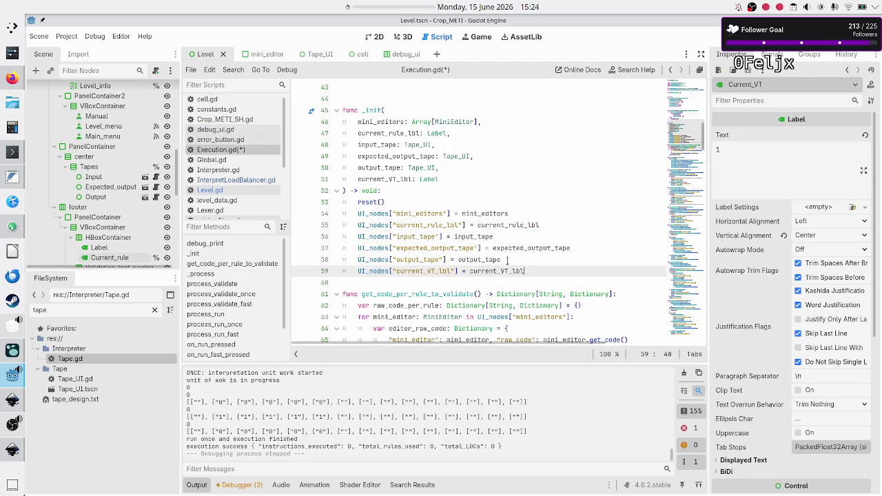
key(Down)
key(ctrl+s)
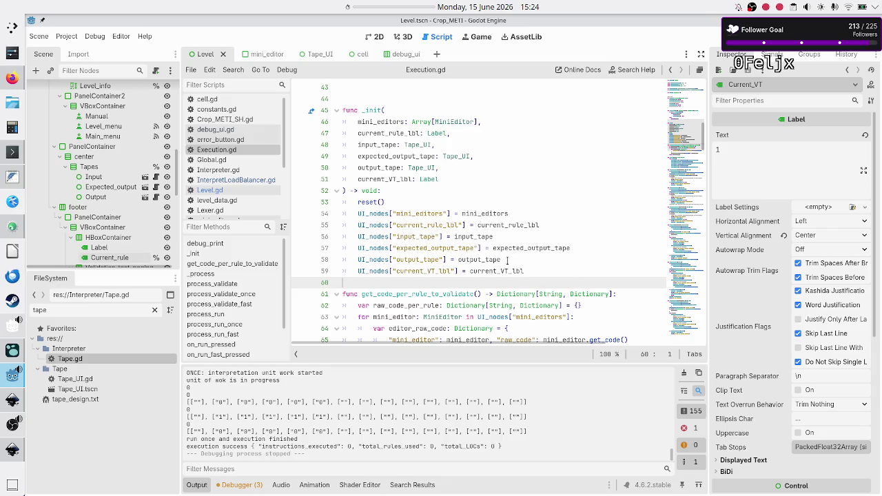
key(Up)
key(shift+Right)
key(shift+Right)
key(shift+Right)
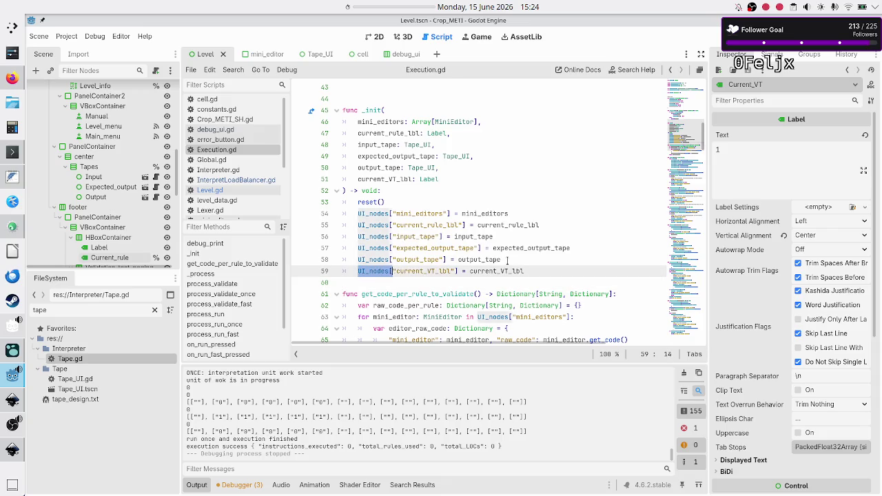
key(Down)
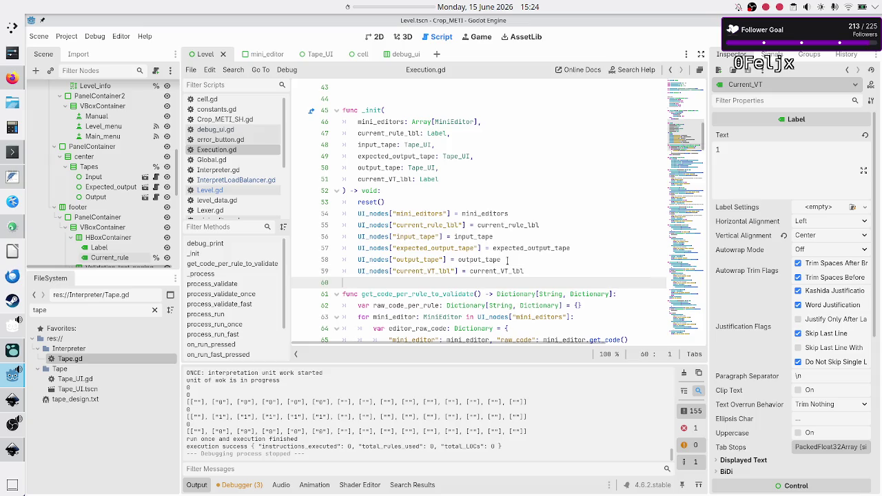
In load_next_validation_test, add _UI_nodes["current_VT_lbl"].text = str(current_validation_test_idx) above the tape setters.
click(237, 181)
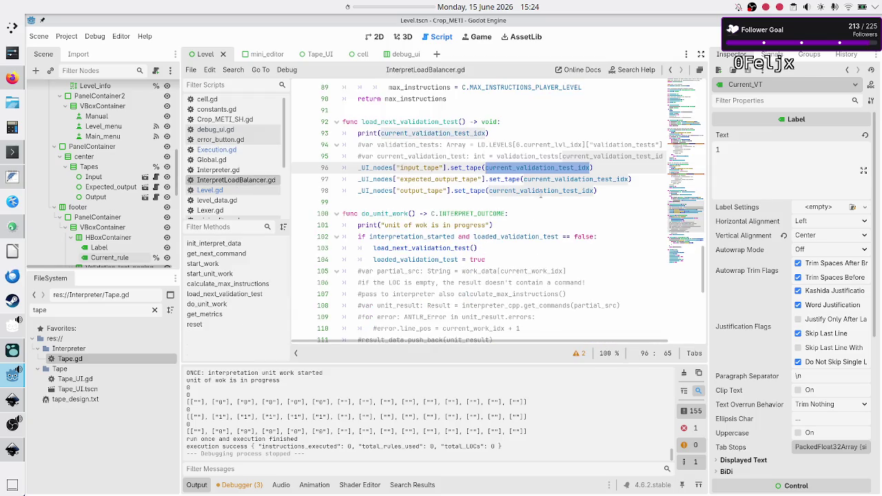
key(Home)
key(Home)
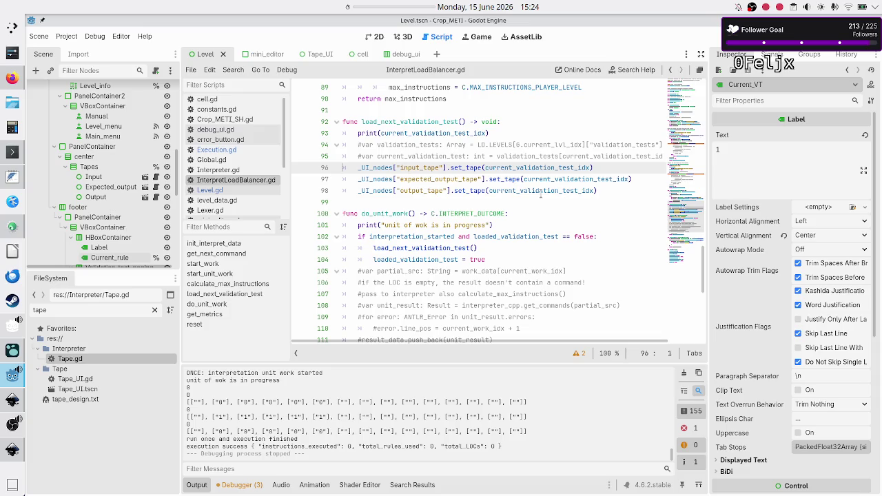
key(ctrl+v)
key(Up)
key(End)
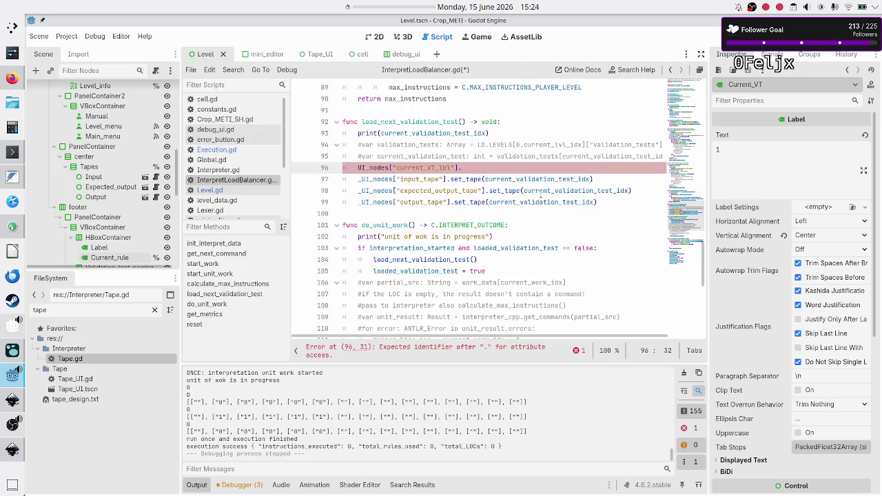
text(text)
text(_)
key(End)
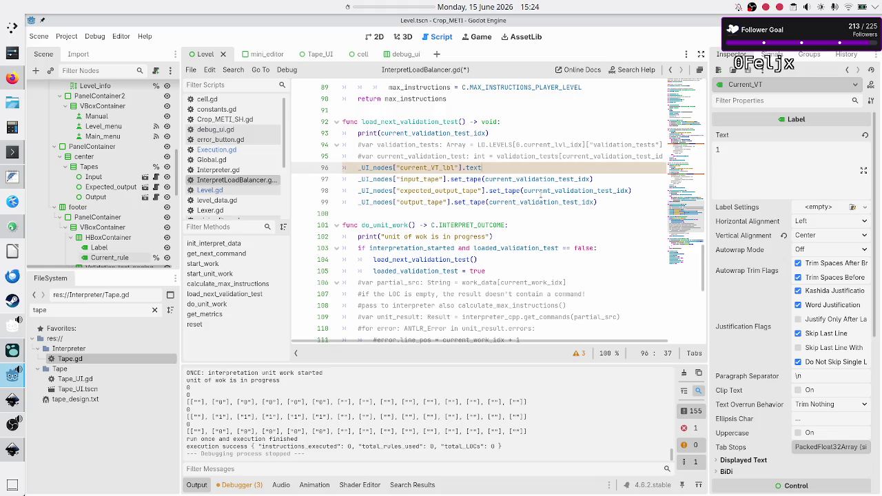
text(= str(curr)
key(Down)
key(Return)
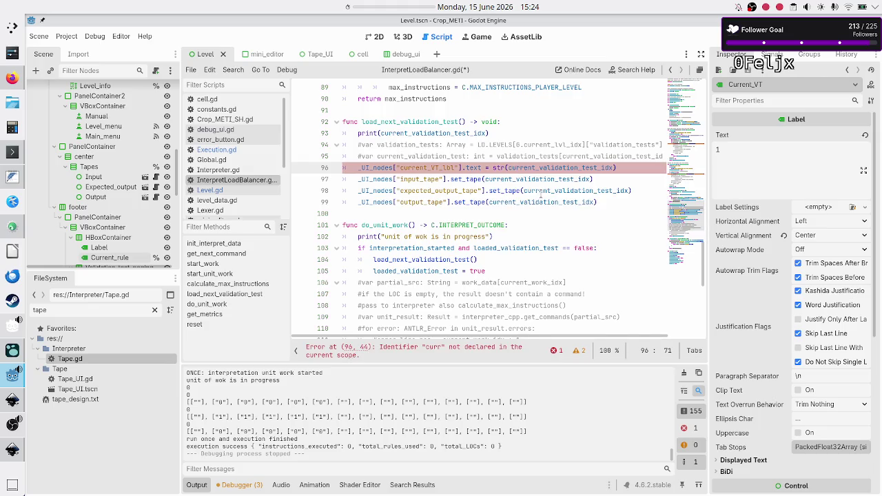
key(Home)
Delete the two commented-out validation_tests lines, save InterpretLoadBalancer.gd, and run the game.
key(Up)
key(Up)
key(shift+Down)
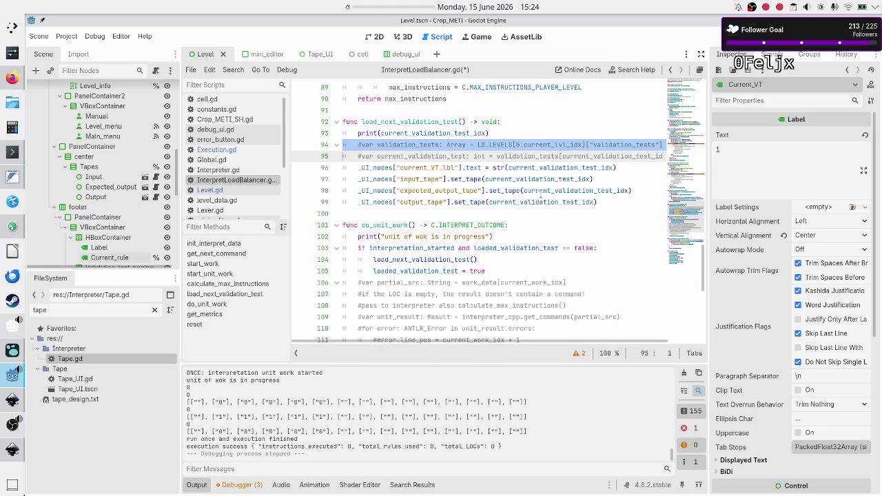
key(shift+End)
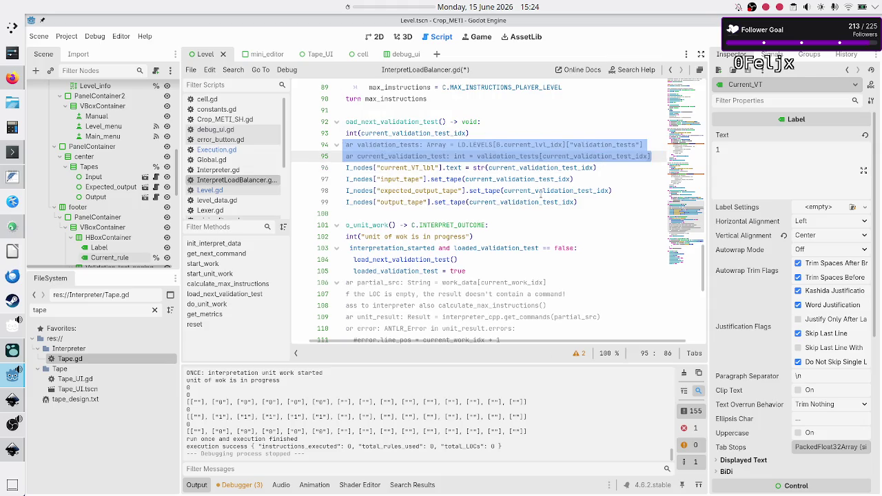
key(BackSpace)
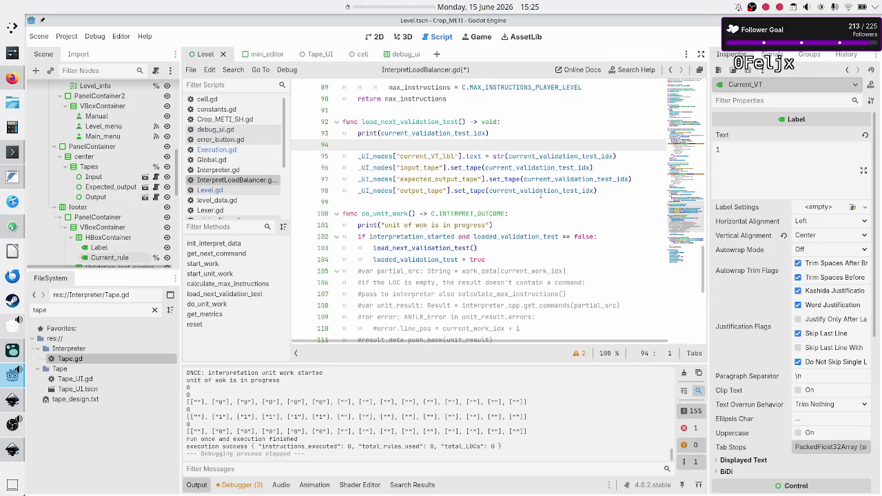
key(BackSpace)
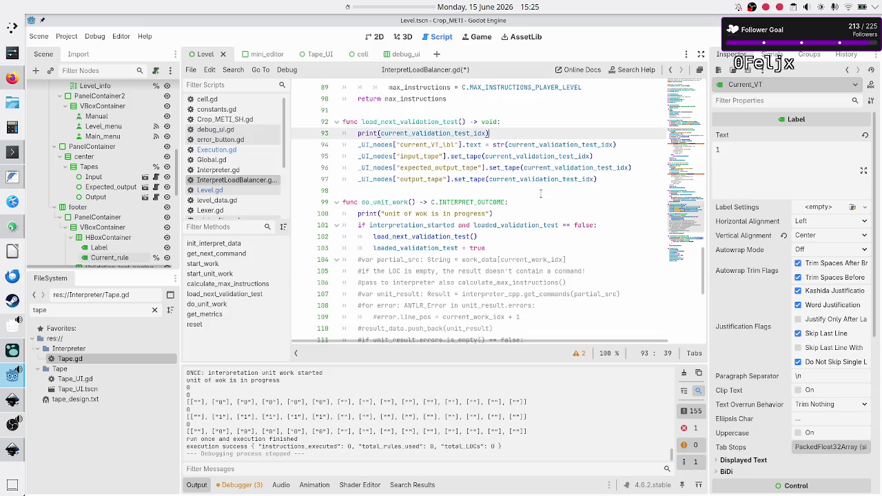
key(Down)
key(Down)
key(Home)
key(ctrl+s)
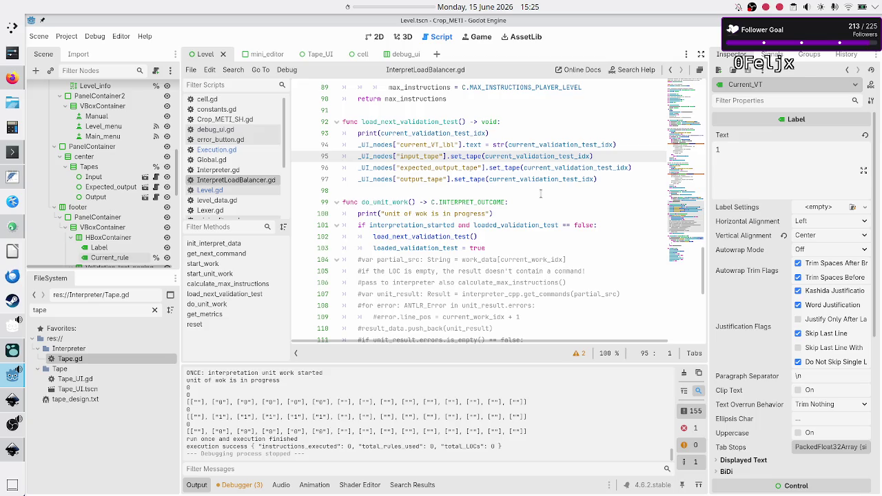
key(F5)
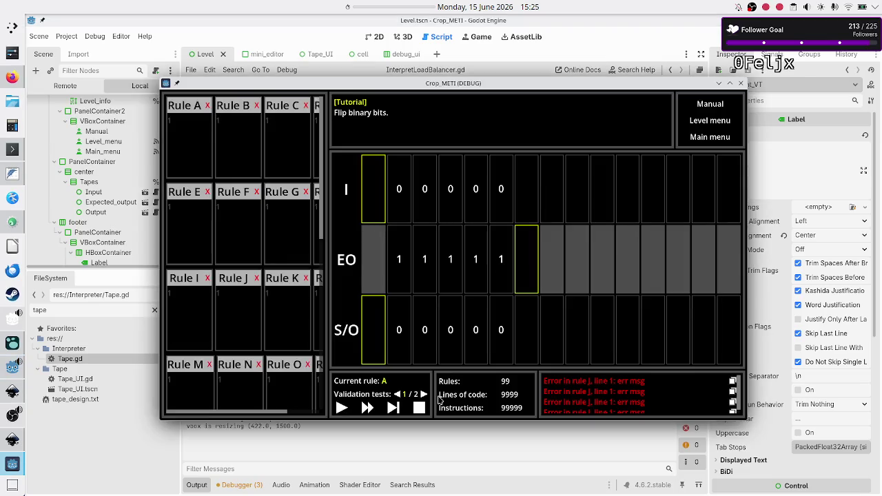
Page to the next validation test, run one step so the label shows 0 / 2, then stop the game.
click(423, 394)
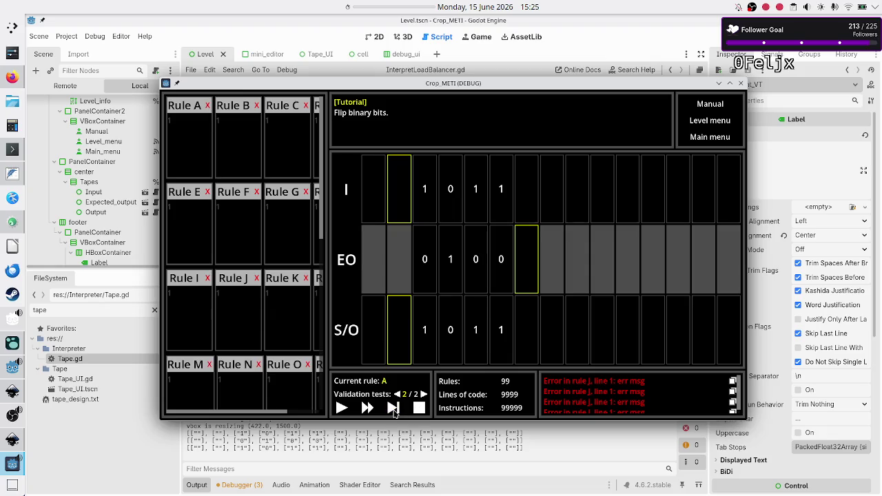
click(393, 409)
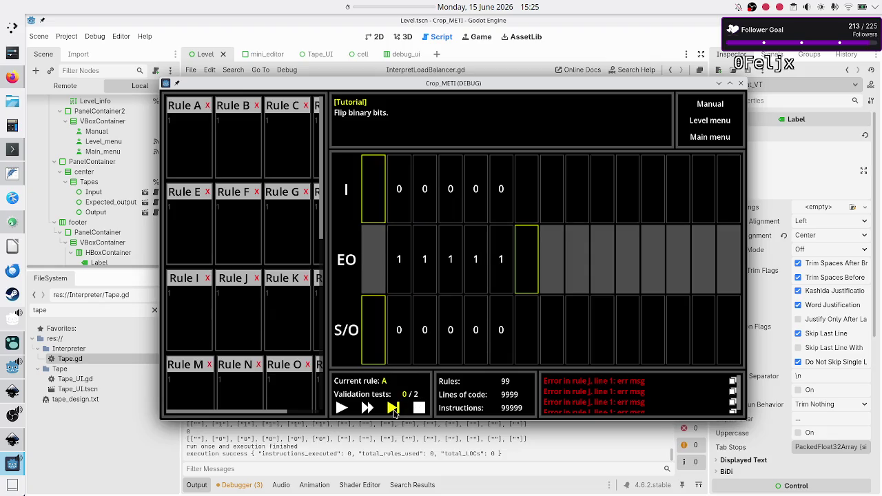
key(F8)
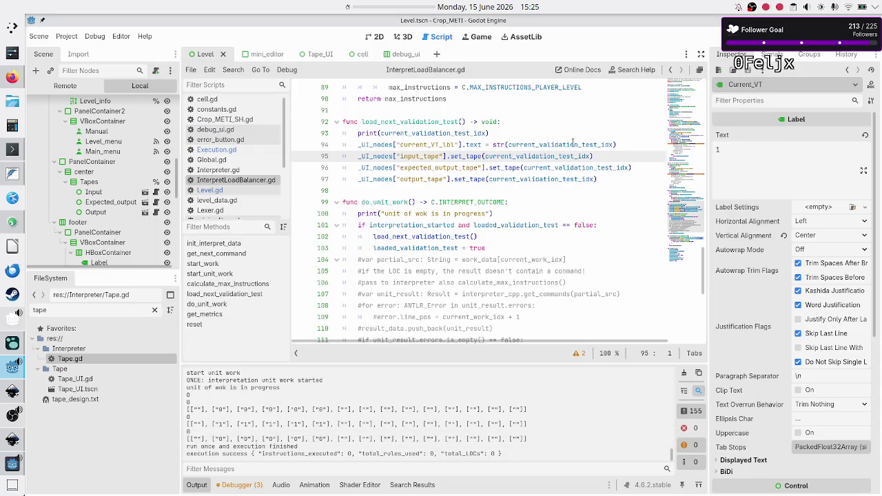
Change the label text to str(current_validation_test_idx + 1) and relaunch the game.
click(623, 144)
text(+ 1)
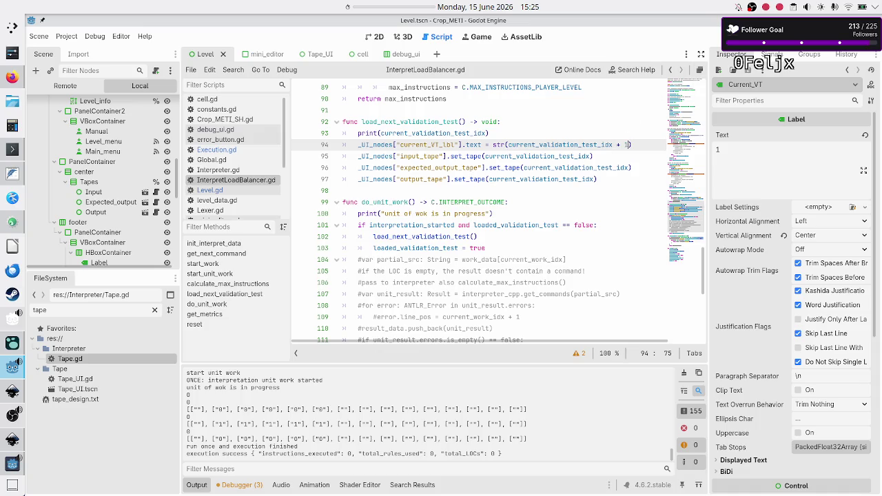
click(720, 36)
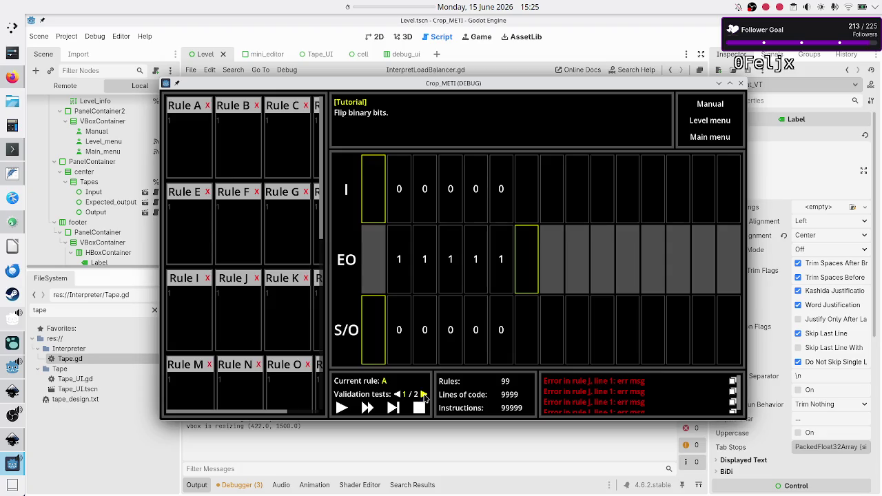
Page forward, back, and forward again to validation test 2 / 2, reloading tapes 1011 and 0100.
click(424, 394)
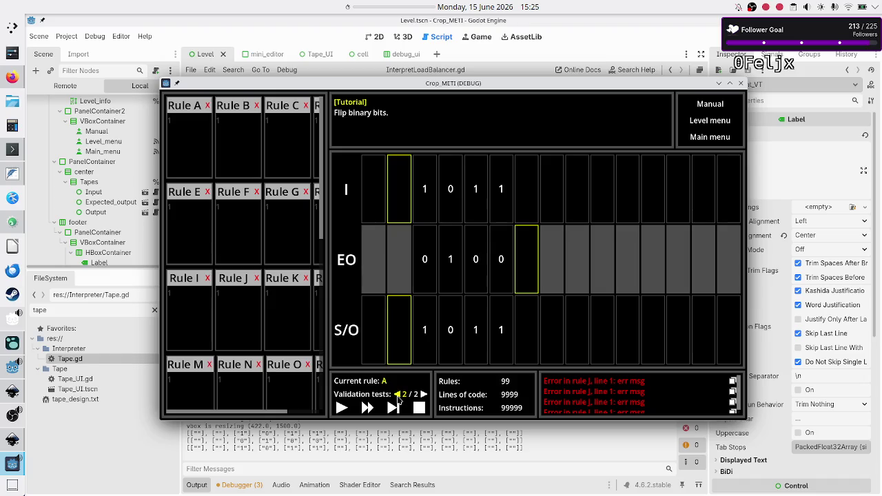
click(397, 394)
click(424, 394)
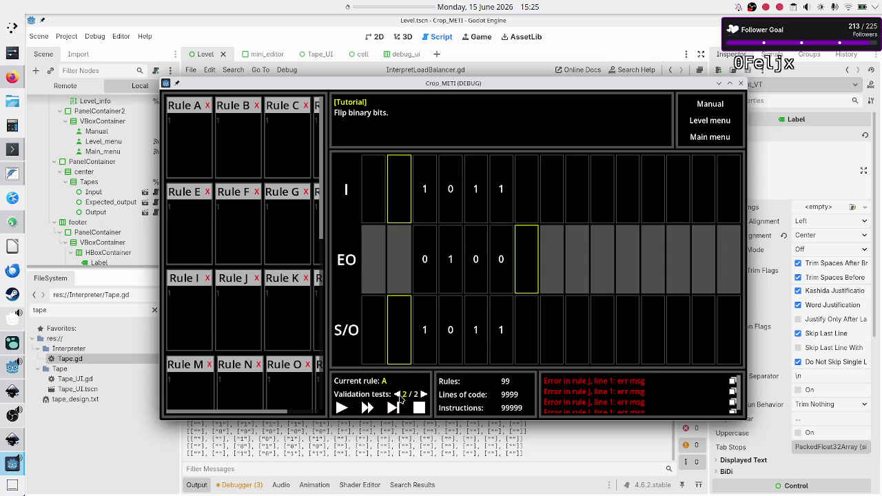
Switch the running game back to validation test 1/2, then stop the debug run.
click(393, 409)
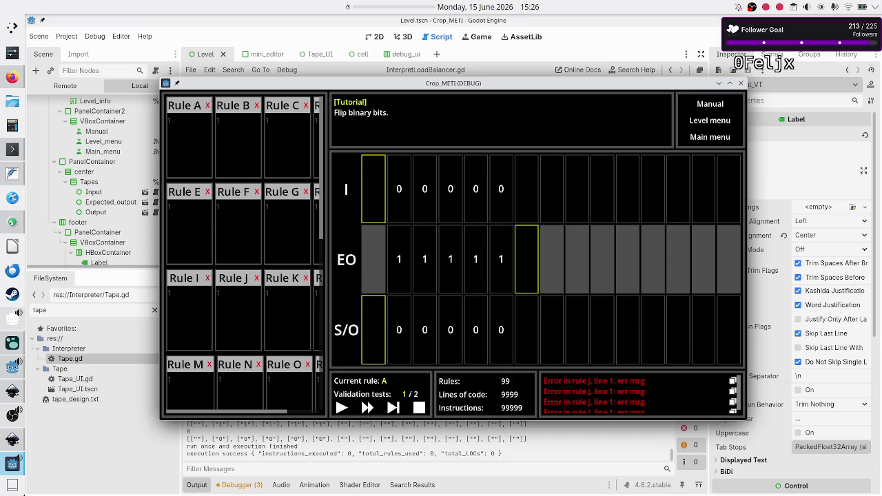
key(F8)
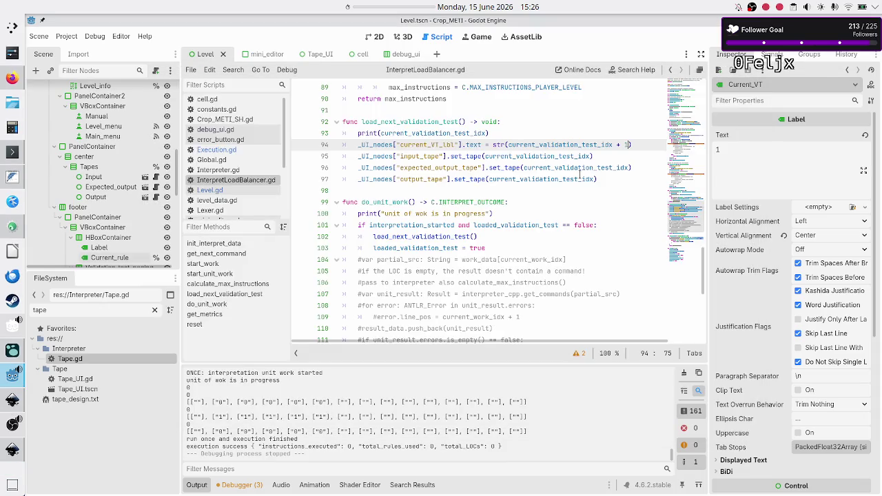
Save InterpretLoadBalancer.gd with Ctrl+S and switch to the Tape_UI.gd script.
click(541, 180)
click(541, 185)
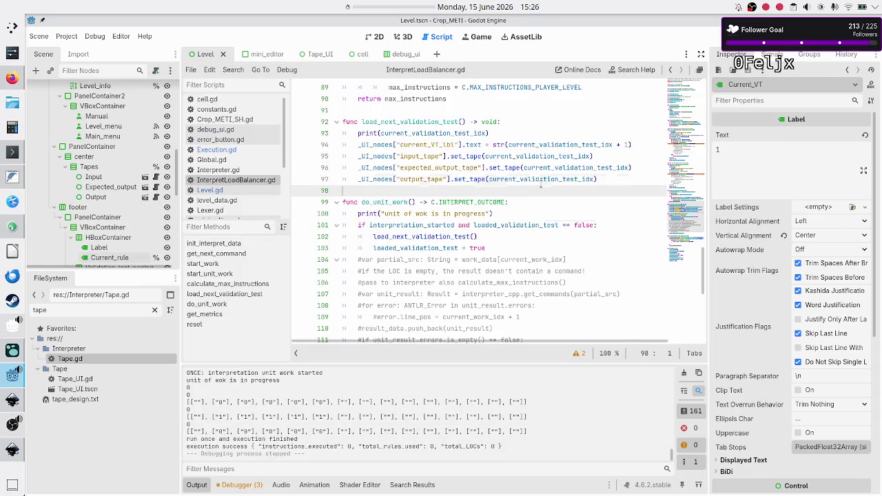
key(ctrl+s)
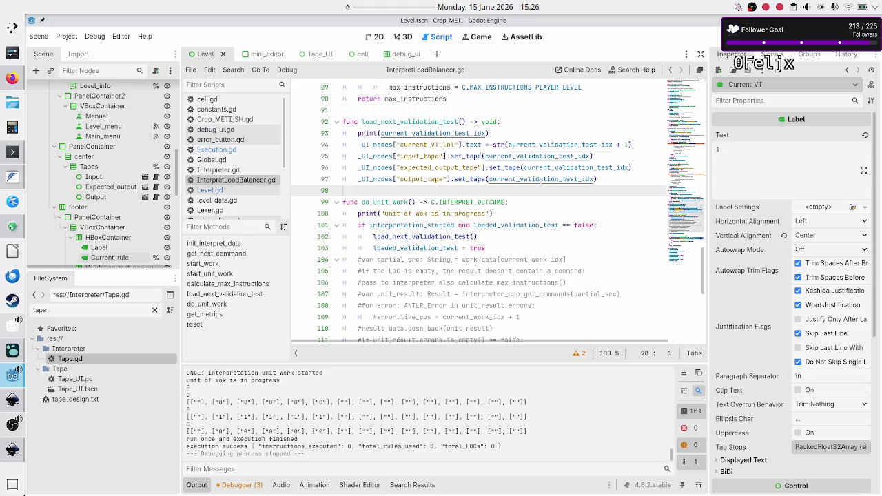
scroll(224, 206, down, 3)
click(233, 191)
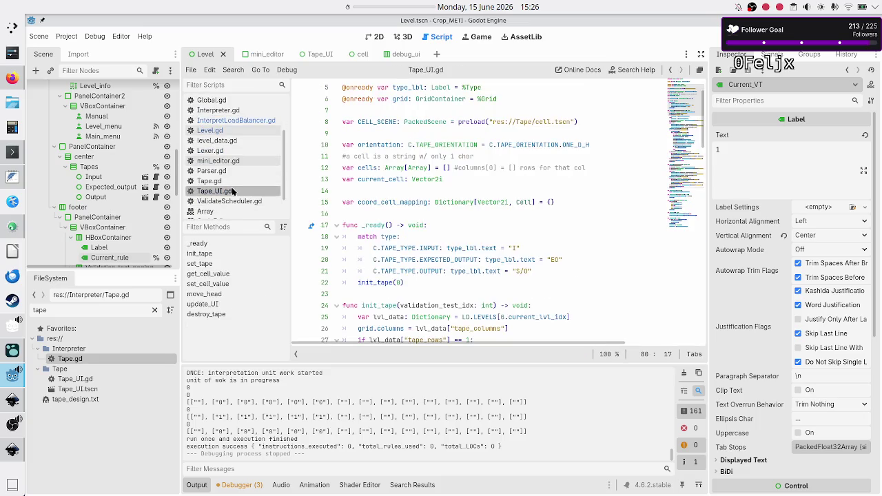
Scroll through Tape_UI.gd's _ready and init_tape code.
scroll(420, 225, down, 5)
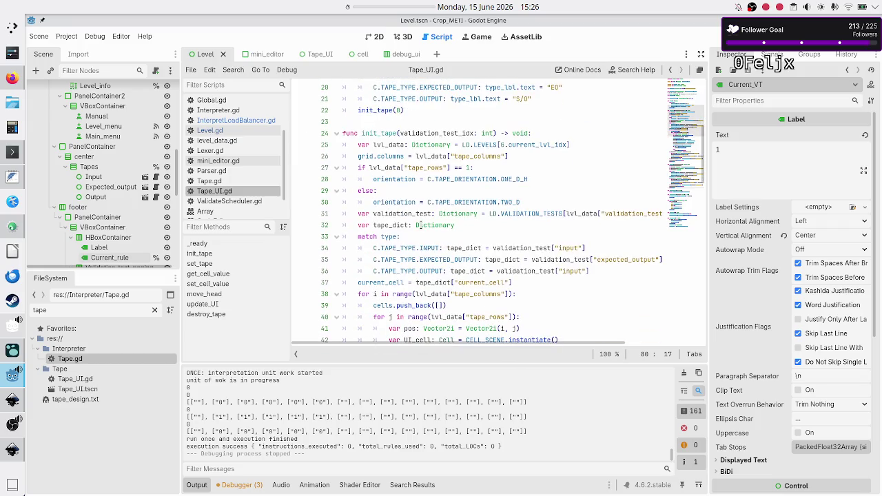
scroll(418, 226, up, 6)
scroll(418, 225, down, 6)
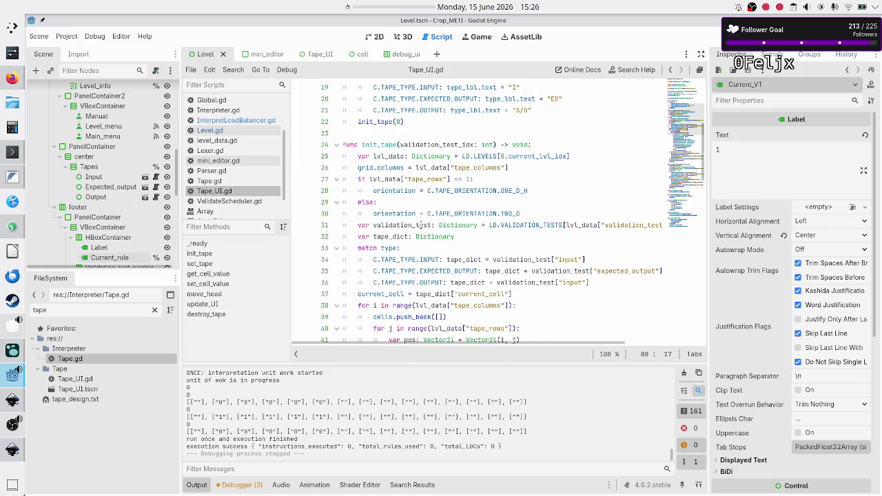
Look over the Tape.gd script.
click(268, 181)
scroll(443, 188, up, 8)
scroll(443, 188, up, 1)
scroll(443, 188, down, 2)
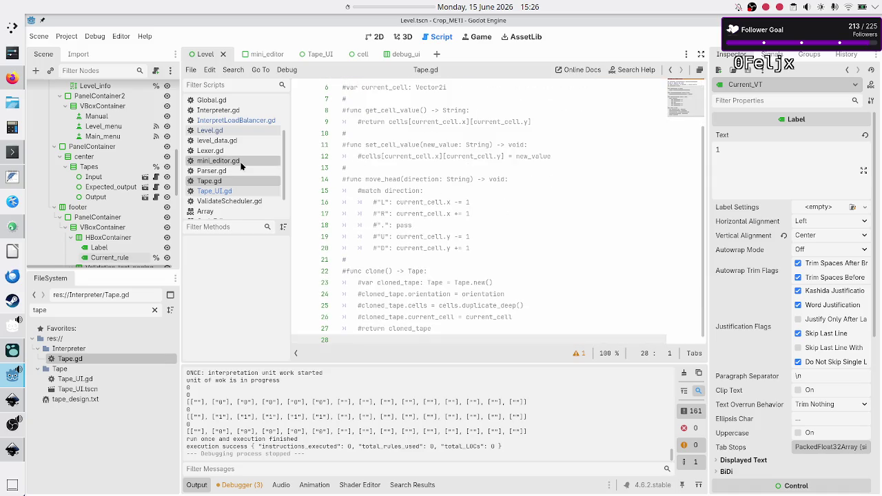
Return to Tape_UI.gd and scroll down to its set_tape function.
click(220, 191)
scroll(410, 202, up, 6)
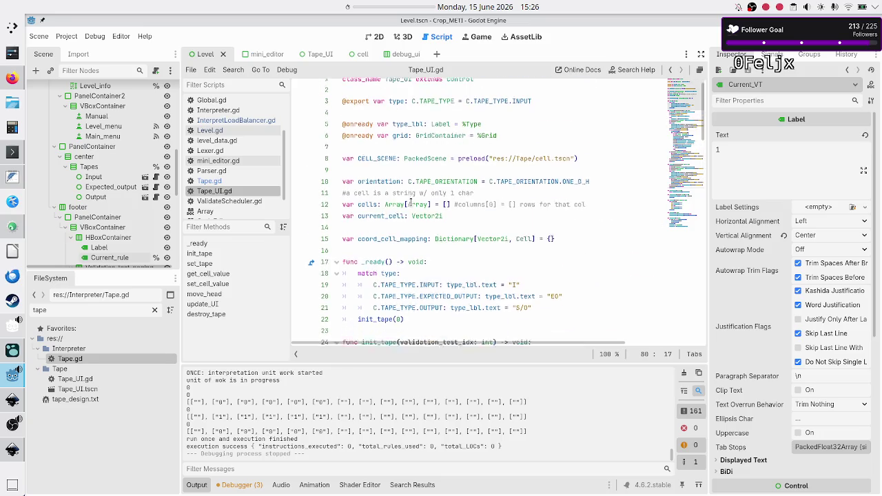
scroll(410, 202, down, 15)
scroll(411, 202, down, 6)
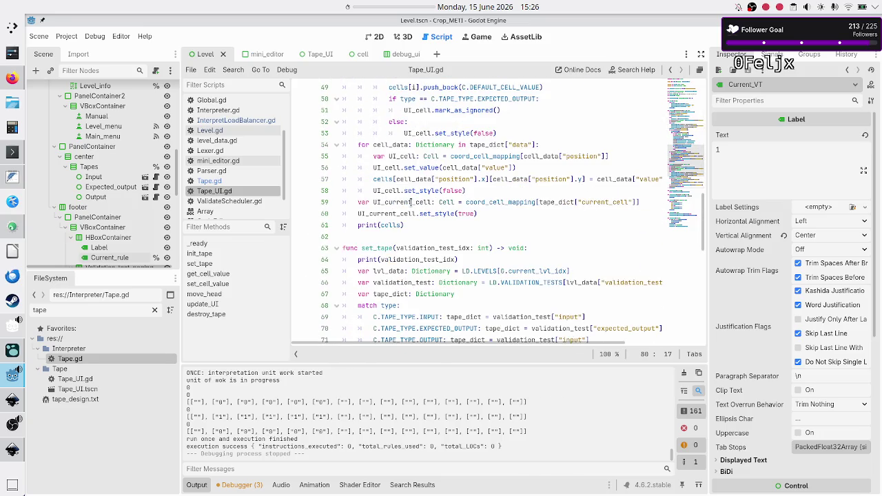